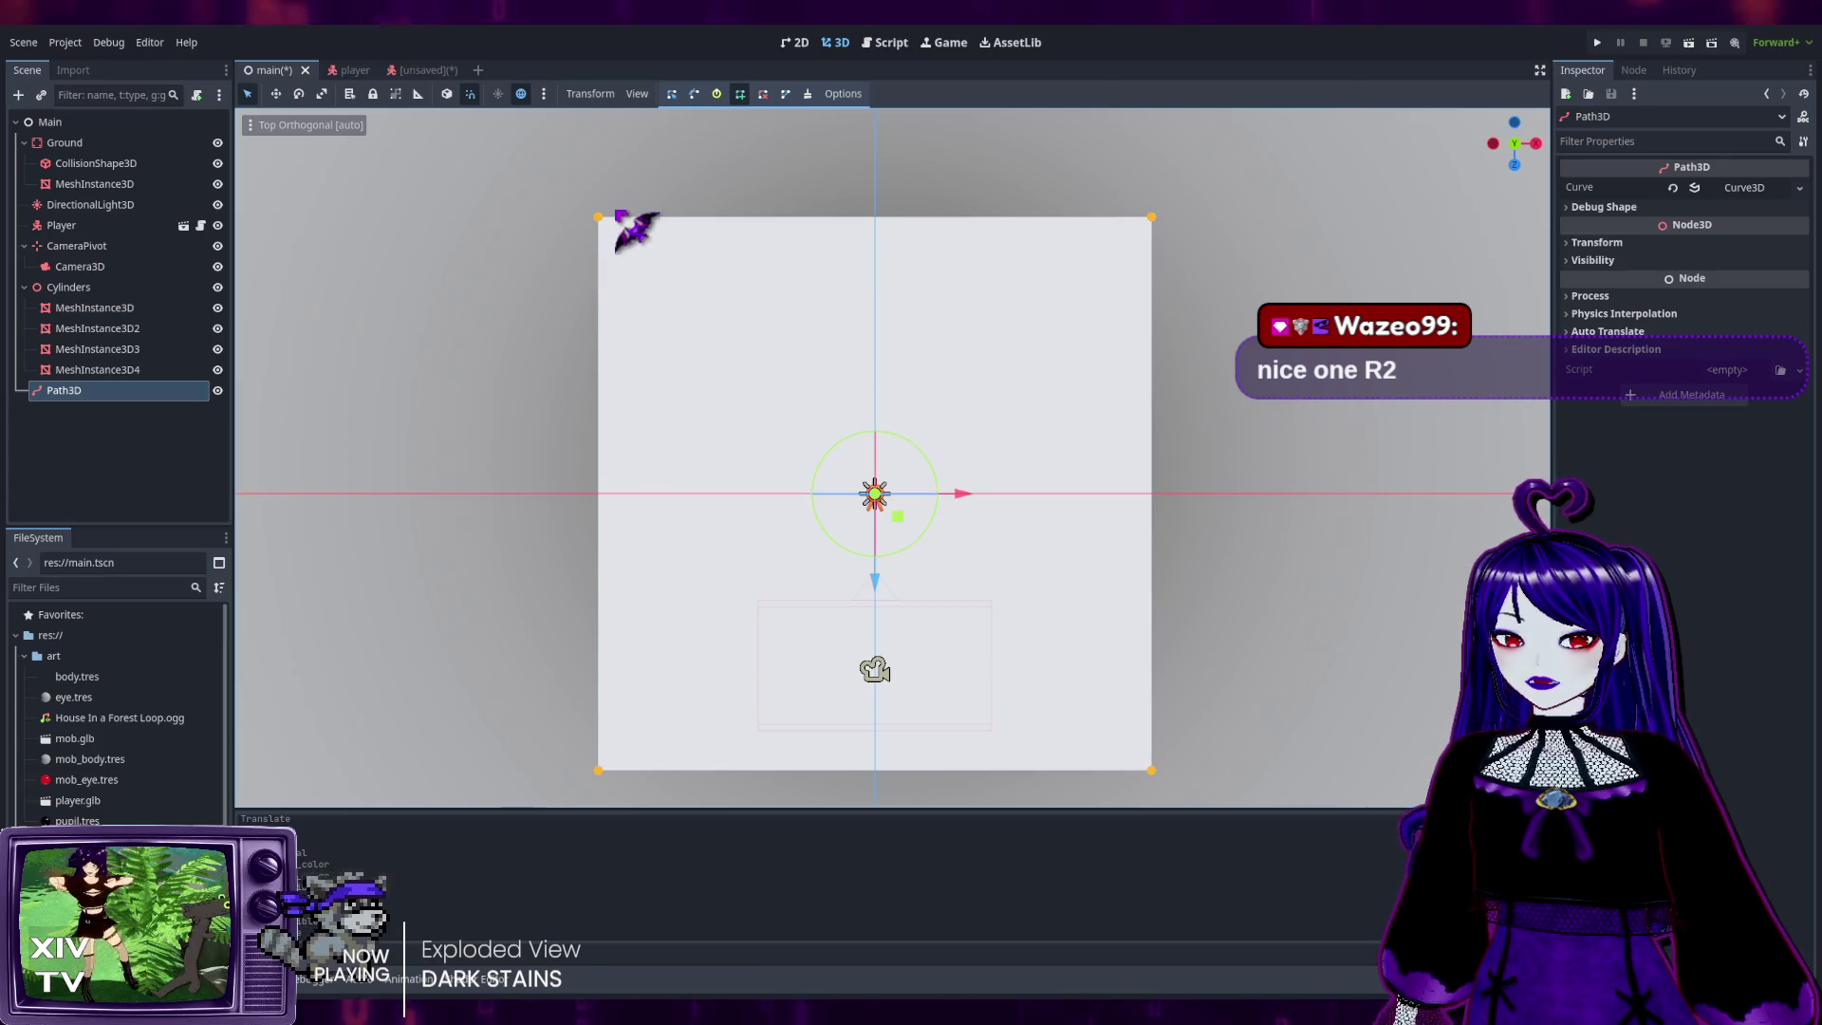
Step: Add a PathFollow3D child under the Path3D node
{"action": "scroll", "coordinate": [892, 459], "scroll_direction": "up", "scroll_amount": 3}
{"action": "scroll", "coordinate": [892, 459], "scroll_direction": "down", "scroll_amount": 2}
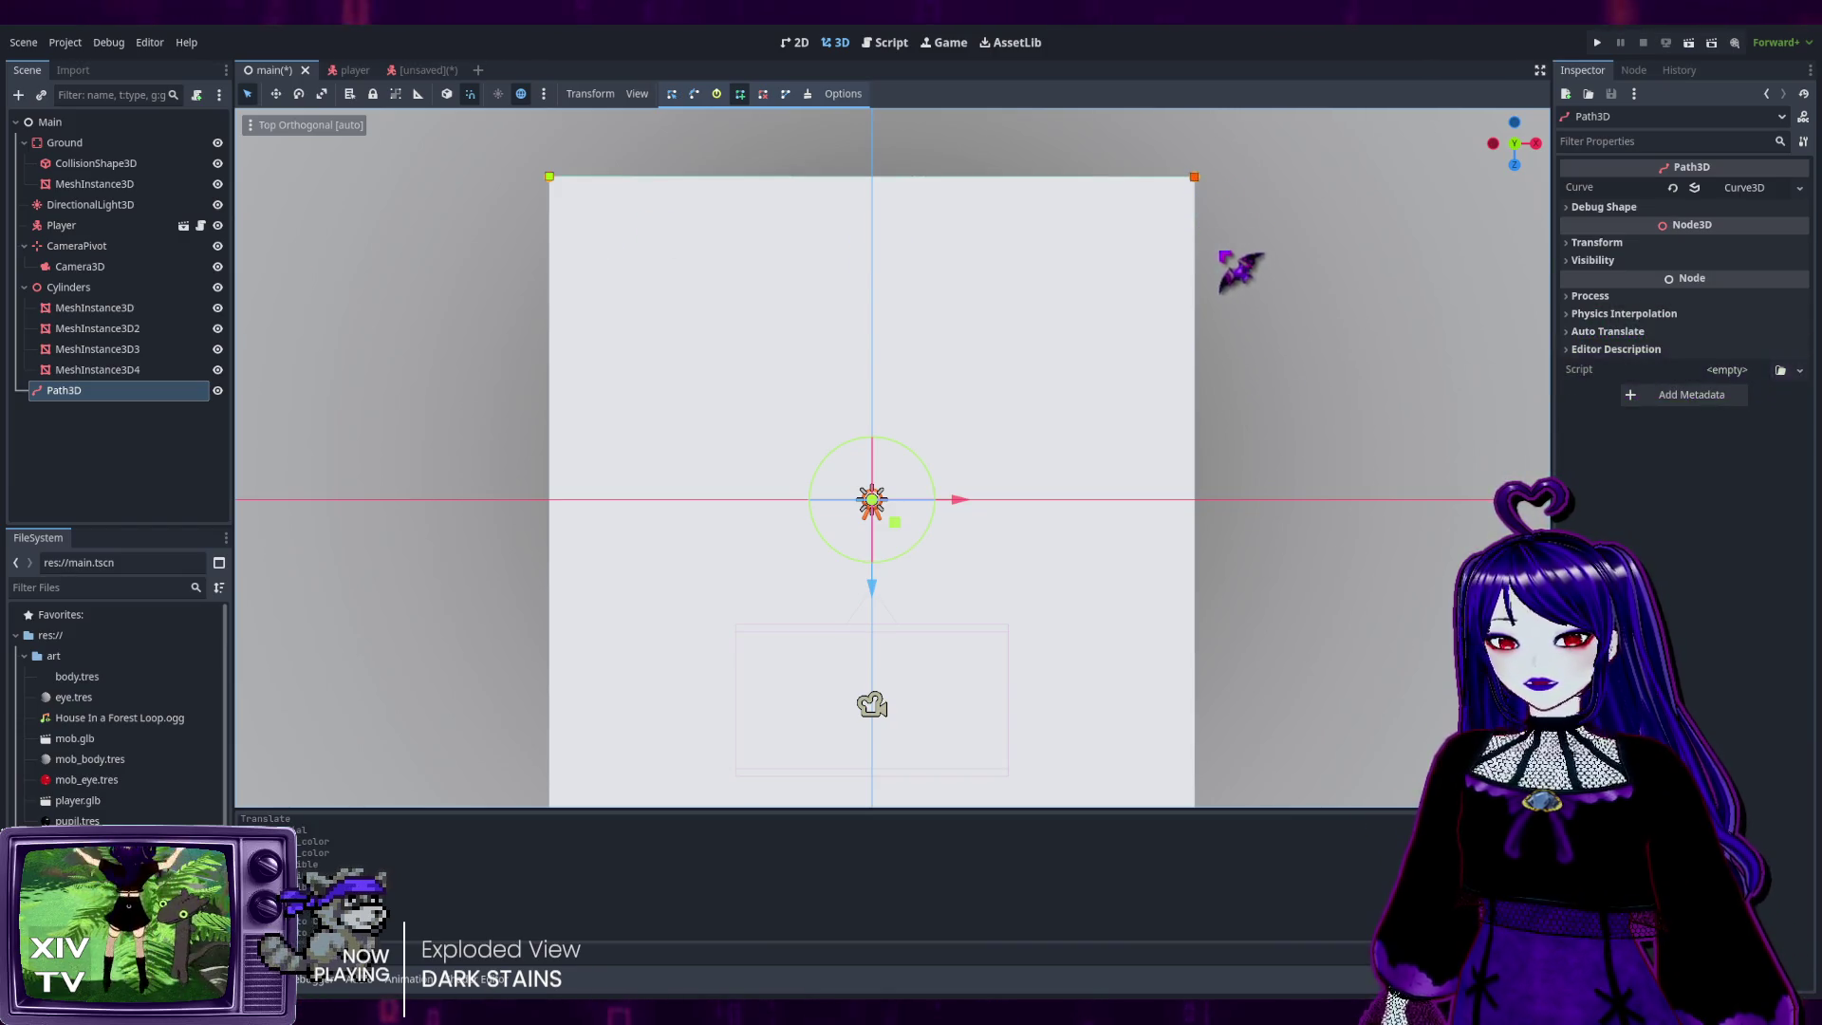
{"action": "scroll", "coordinate": [873, 493], "scroll_direction": "down", "scroll_amount": 1}
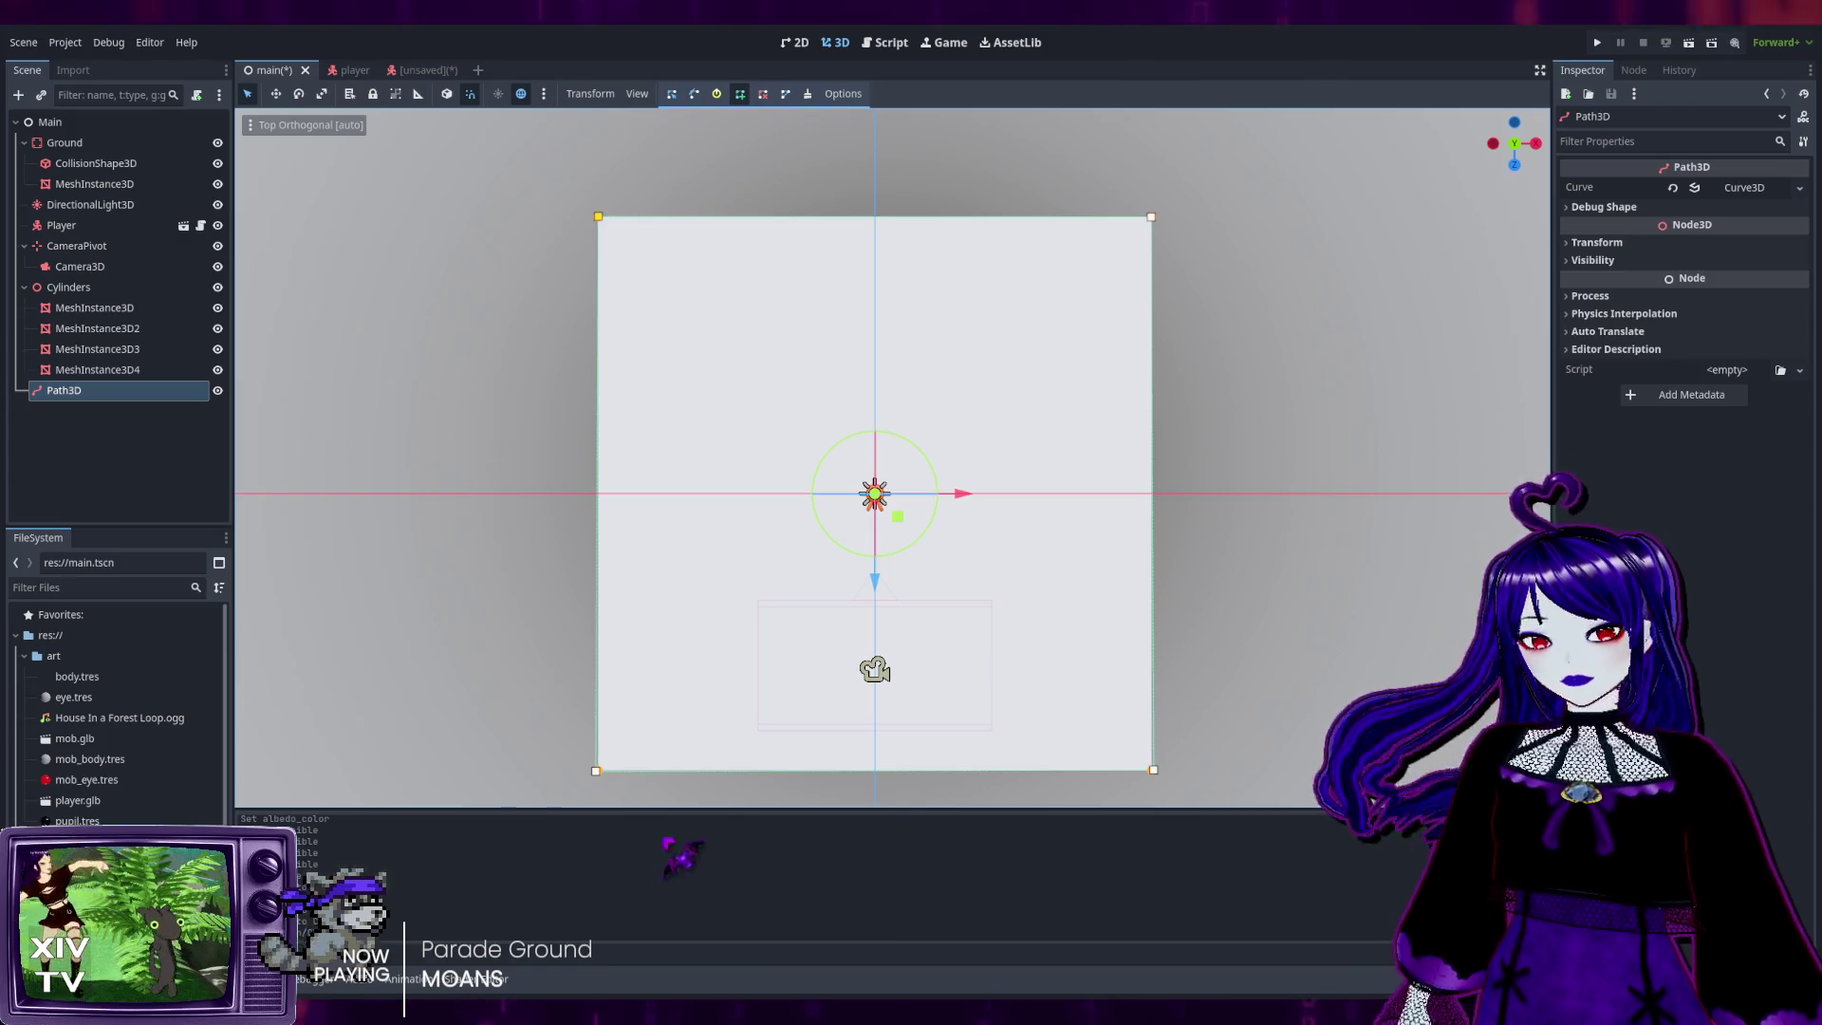
{"action": "key", "text": "ctrl+z"}
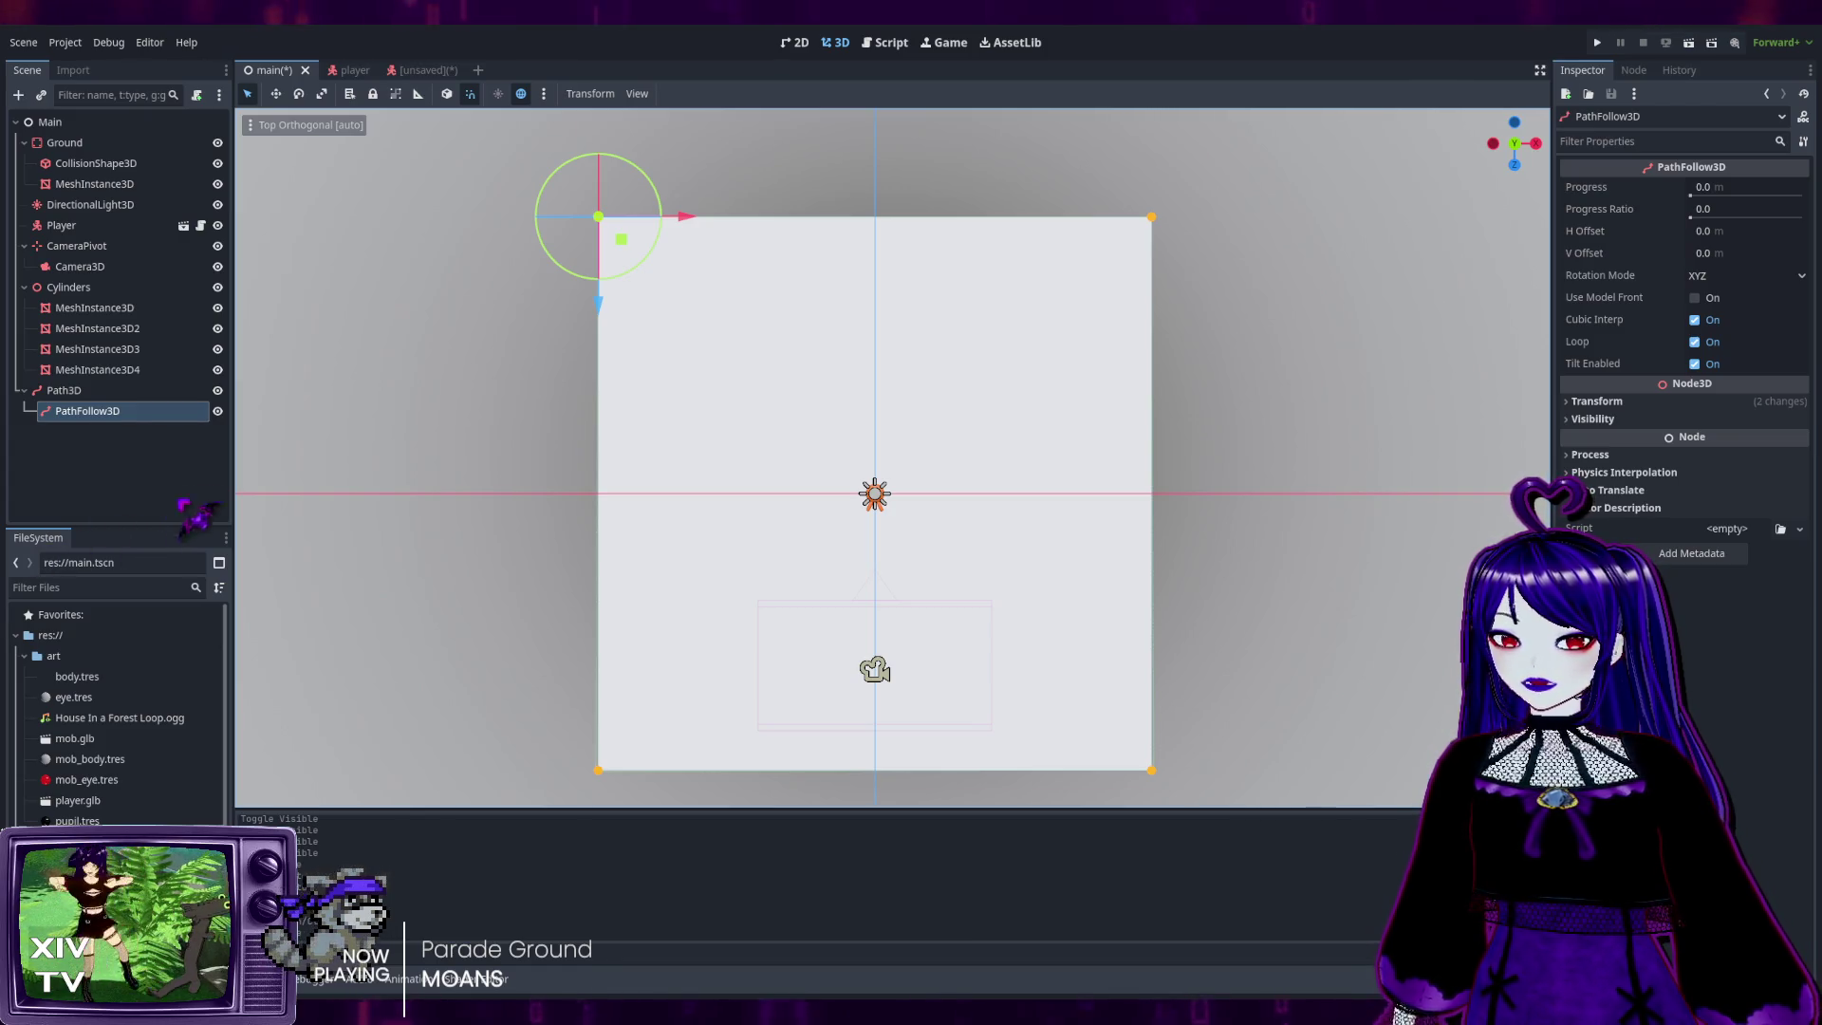
Step: Rename Path3D to SpawnLocation and its PathFollow3D child to SpawnPath
{"action": "left_click", "coordinate": [83, 391]}
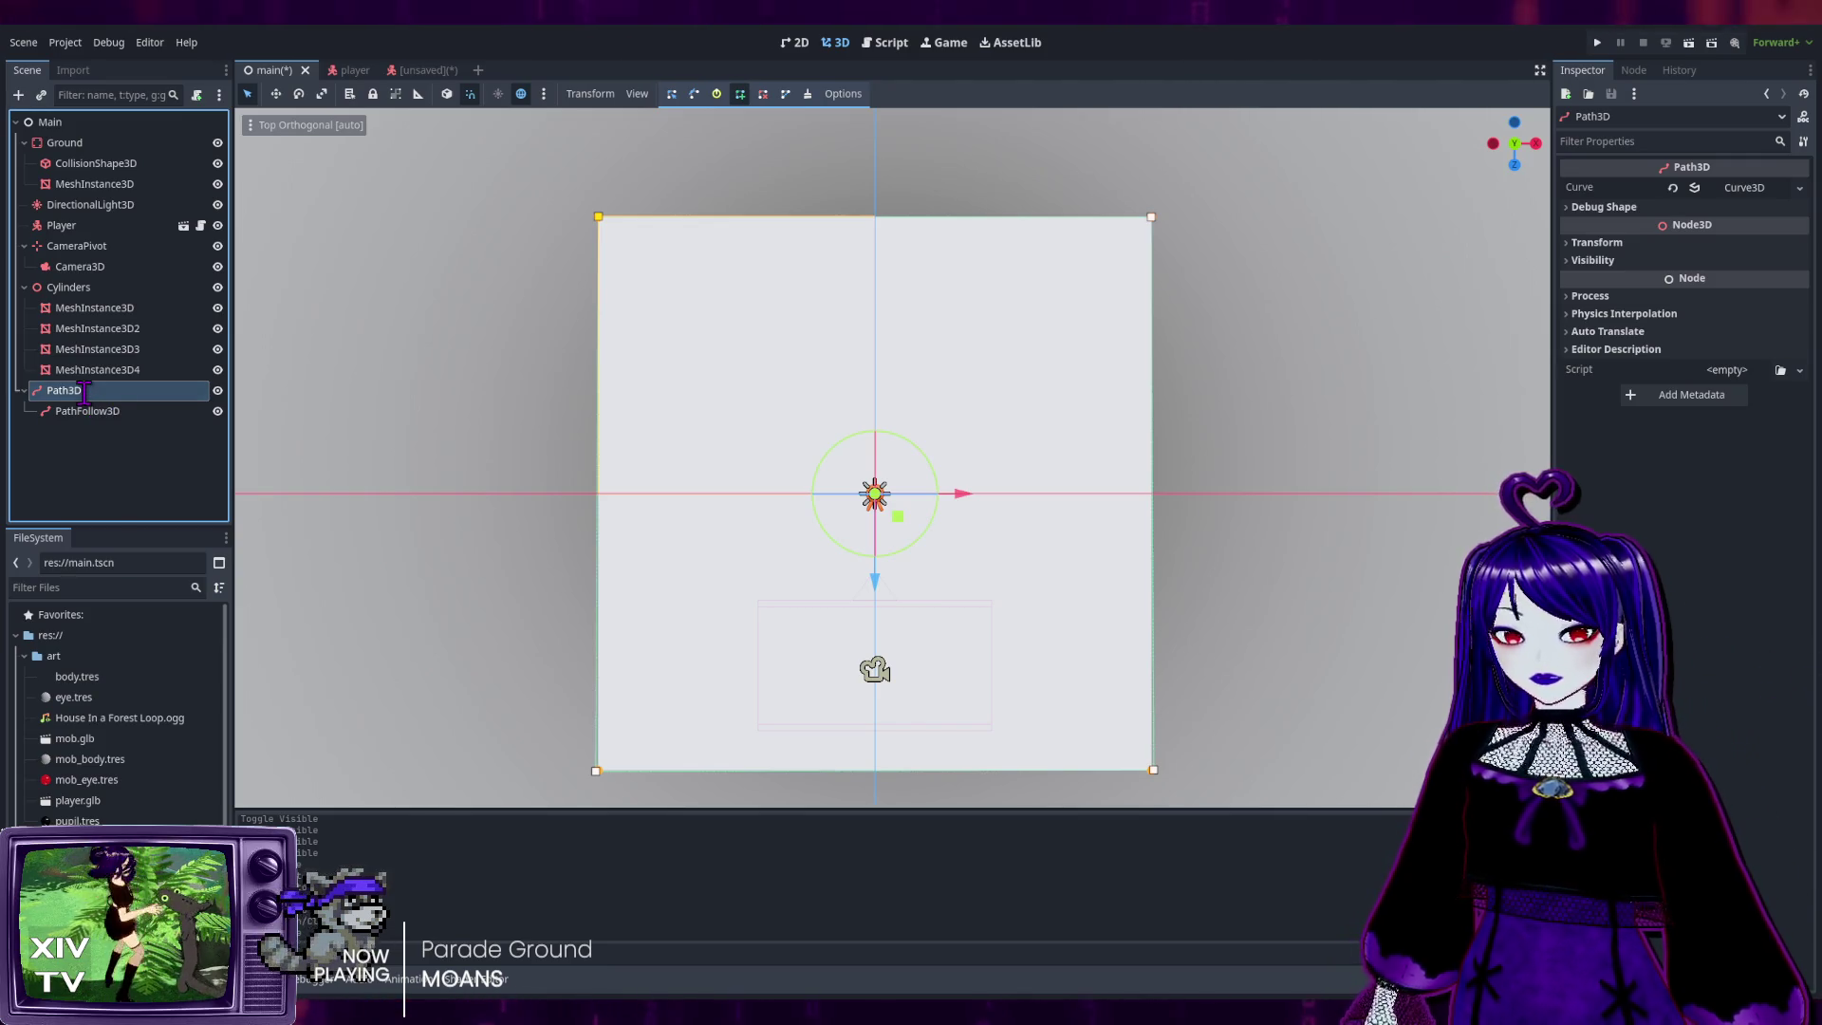
{"action": "type", "text": "SpawnLocation"}
{"action": "key", "text": "Return"}
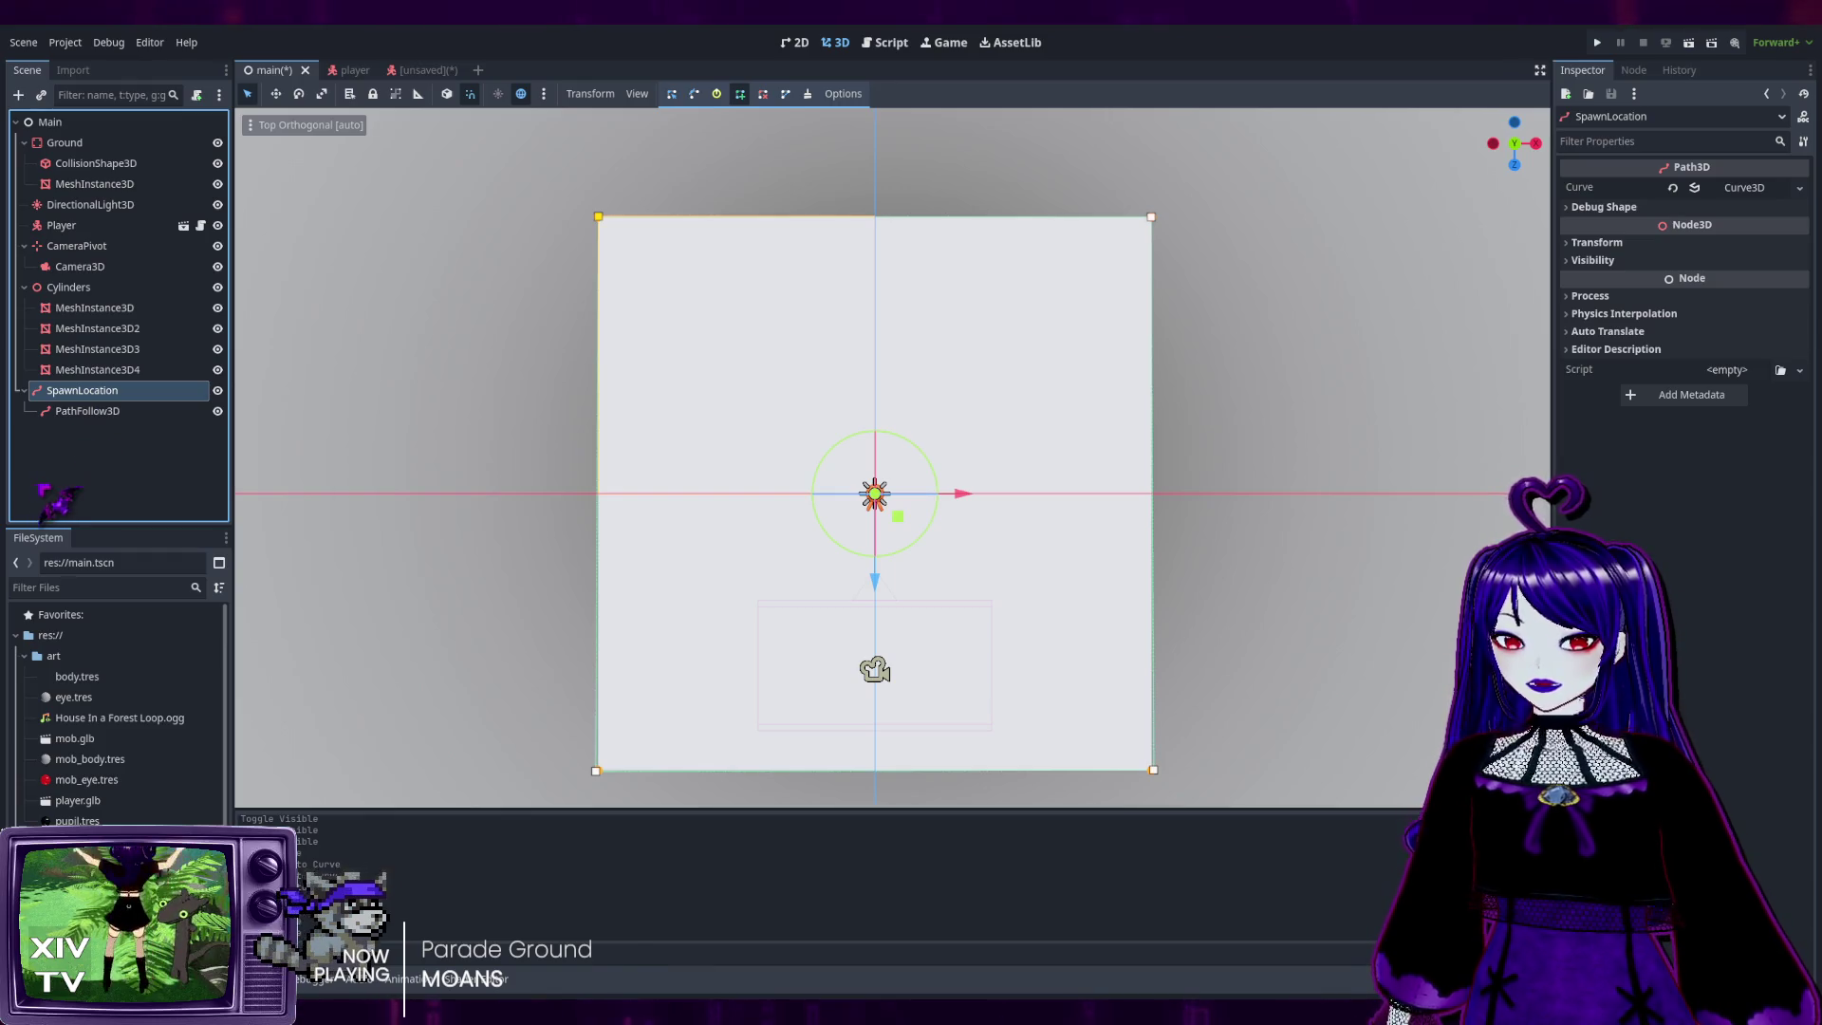
{"action": "left_click", "coordinate": [107, 412]}
{"action": "left_click", "coordinate": [104, 412]}
{"action": "type", "text": "SpawnPath"}
{"action": "key", "text": "Return"}
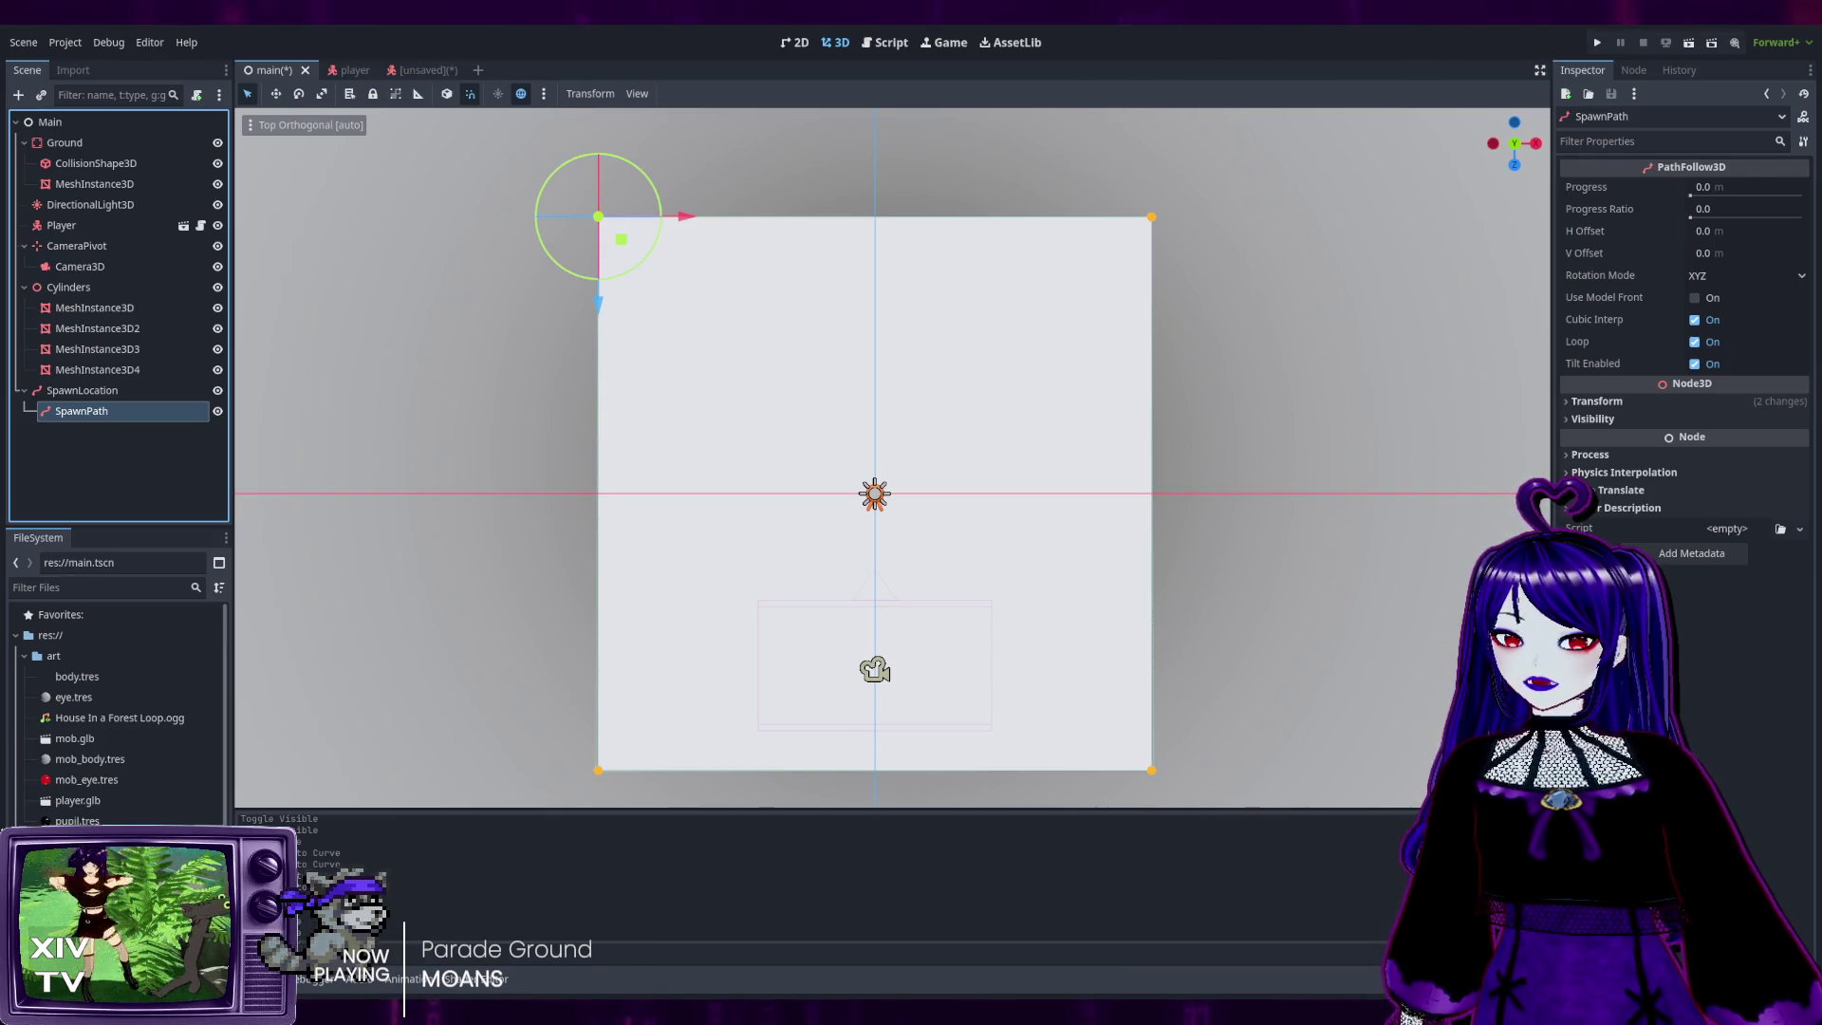
Step: Reselect the Path3D node, then its PathFollow3D child, to swap their names
{"action": "left_click", "coordinate": [152, 457]}
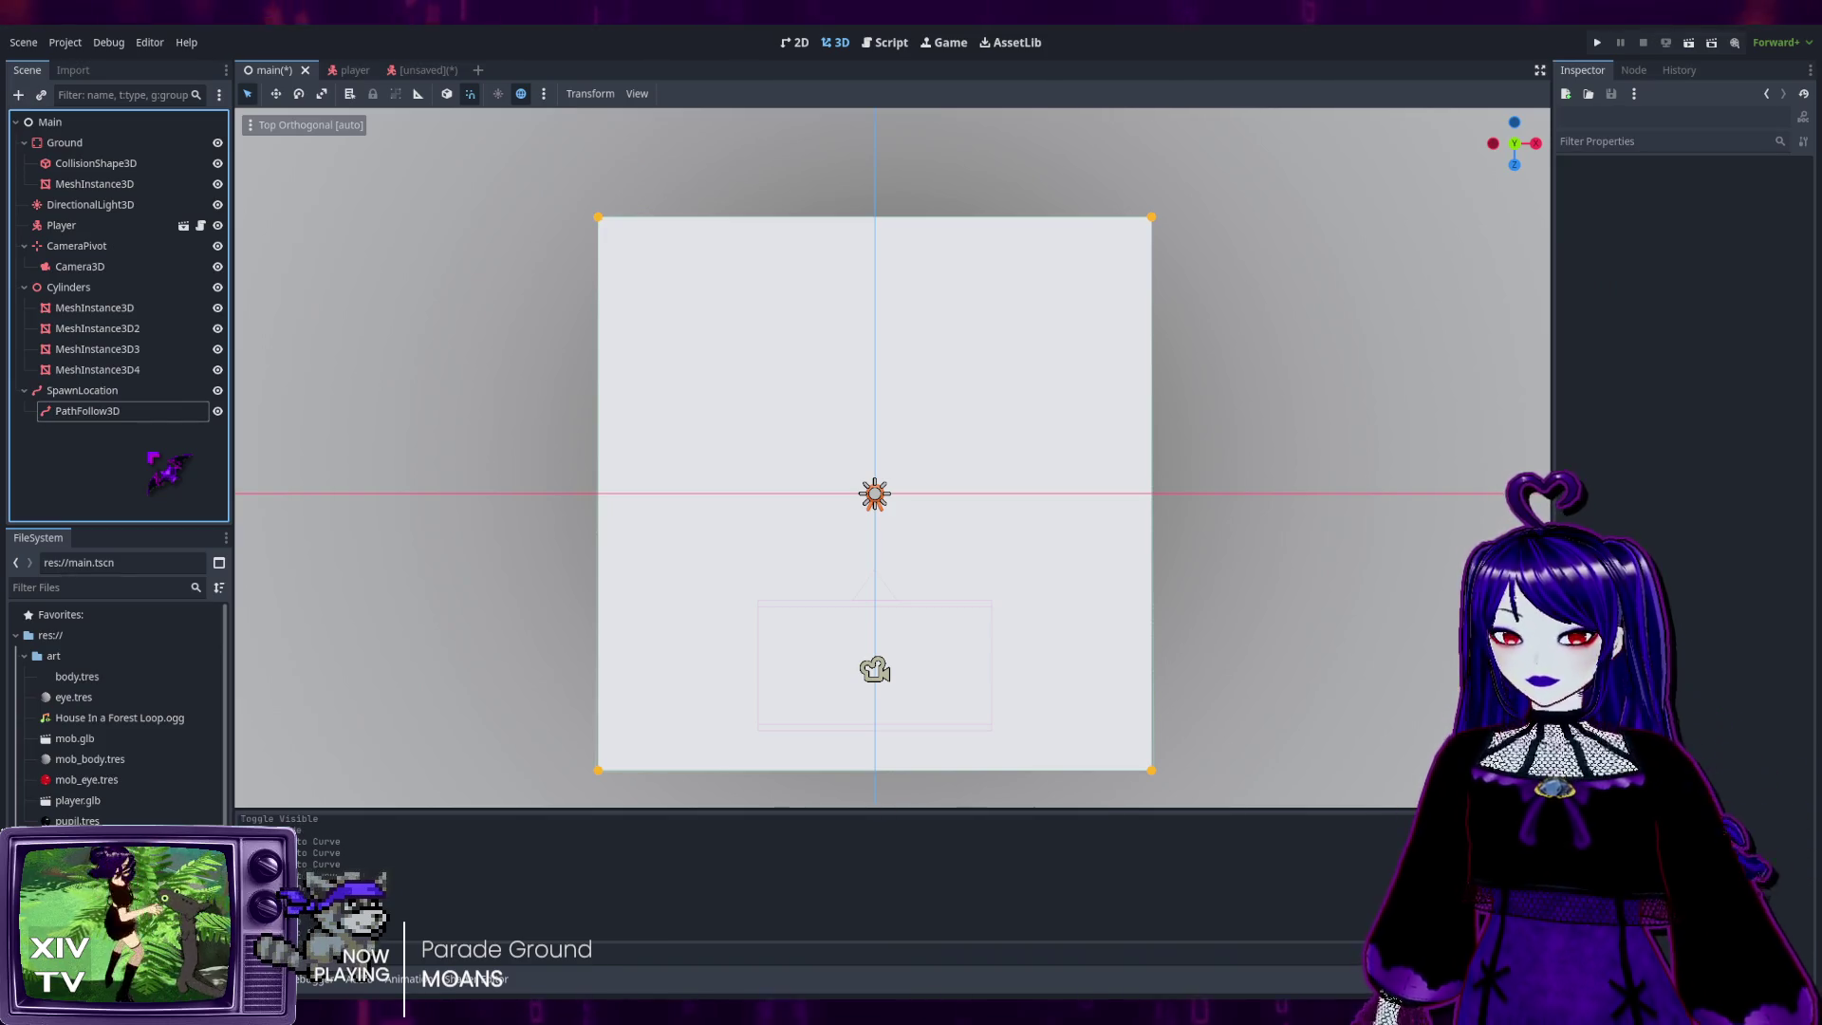
{"action": "left_click", "coordinate": [76, 392]}
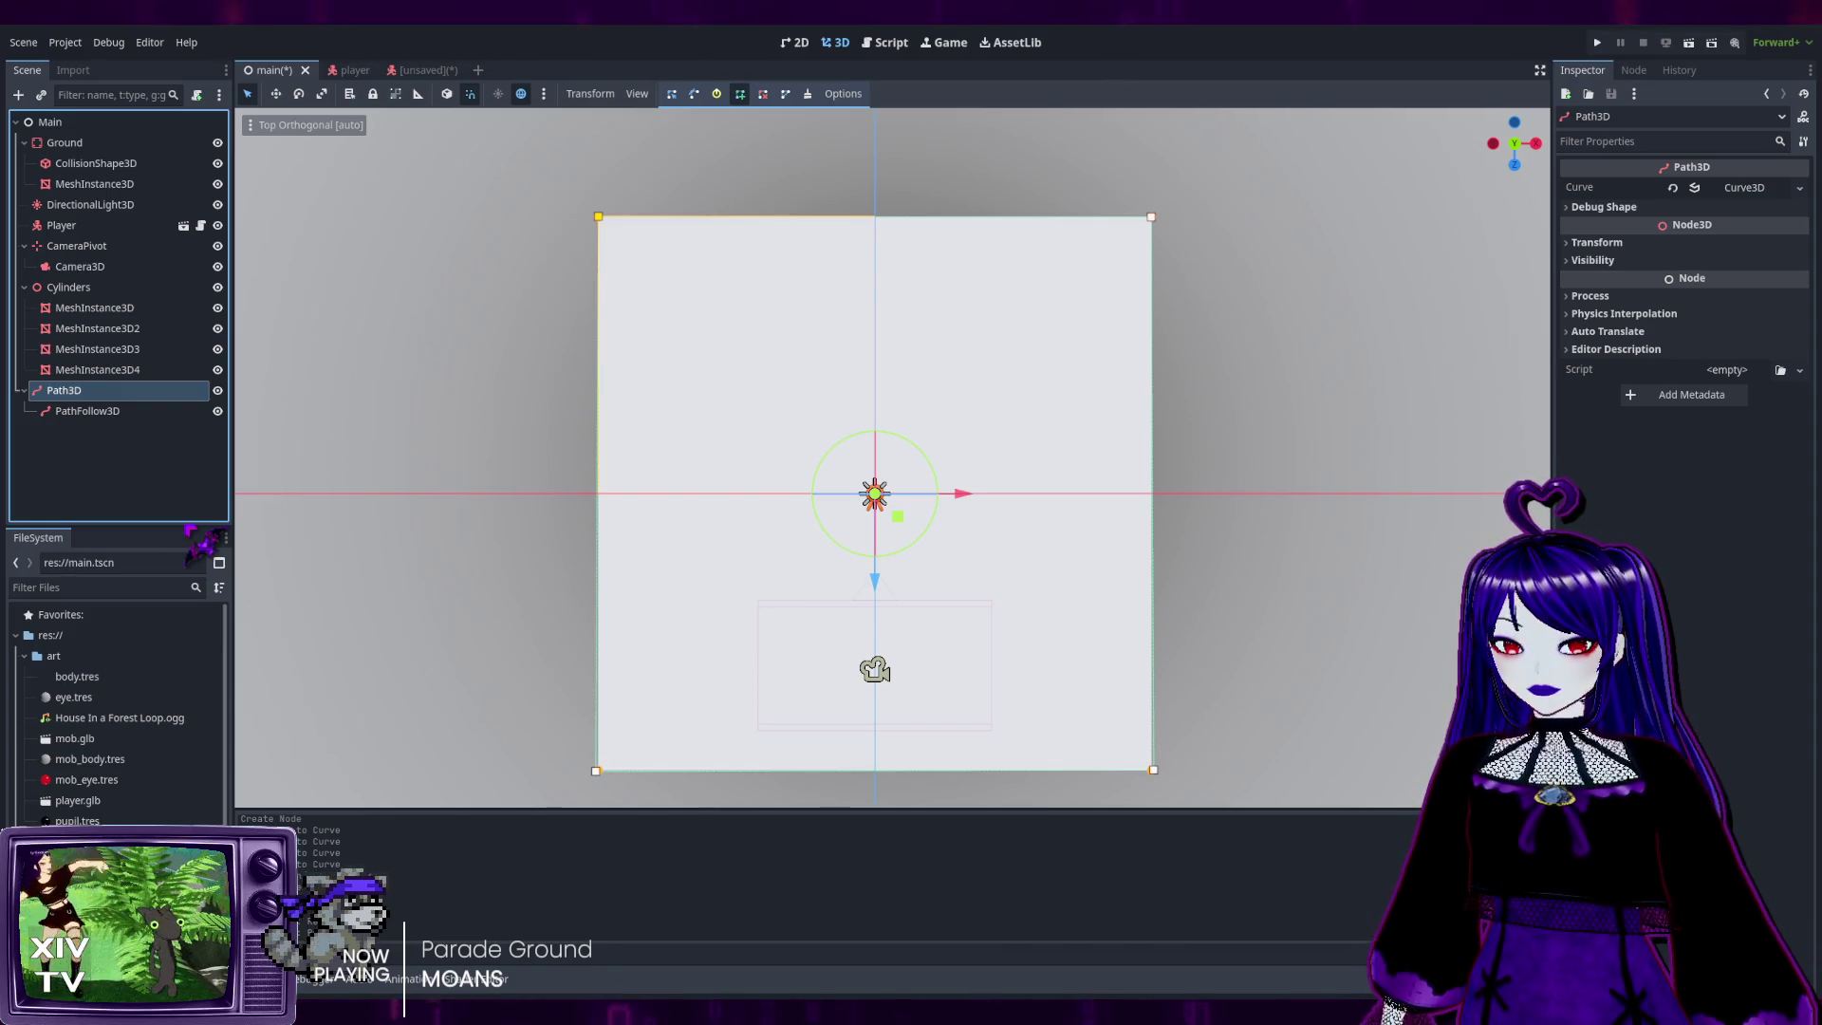
{"action": "left_click", "coordinate": [107, 413]}
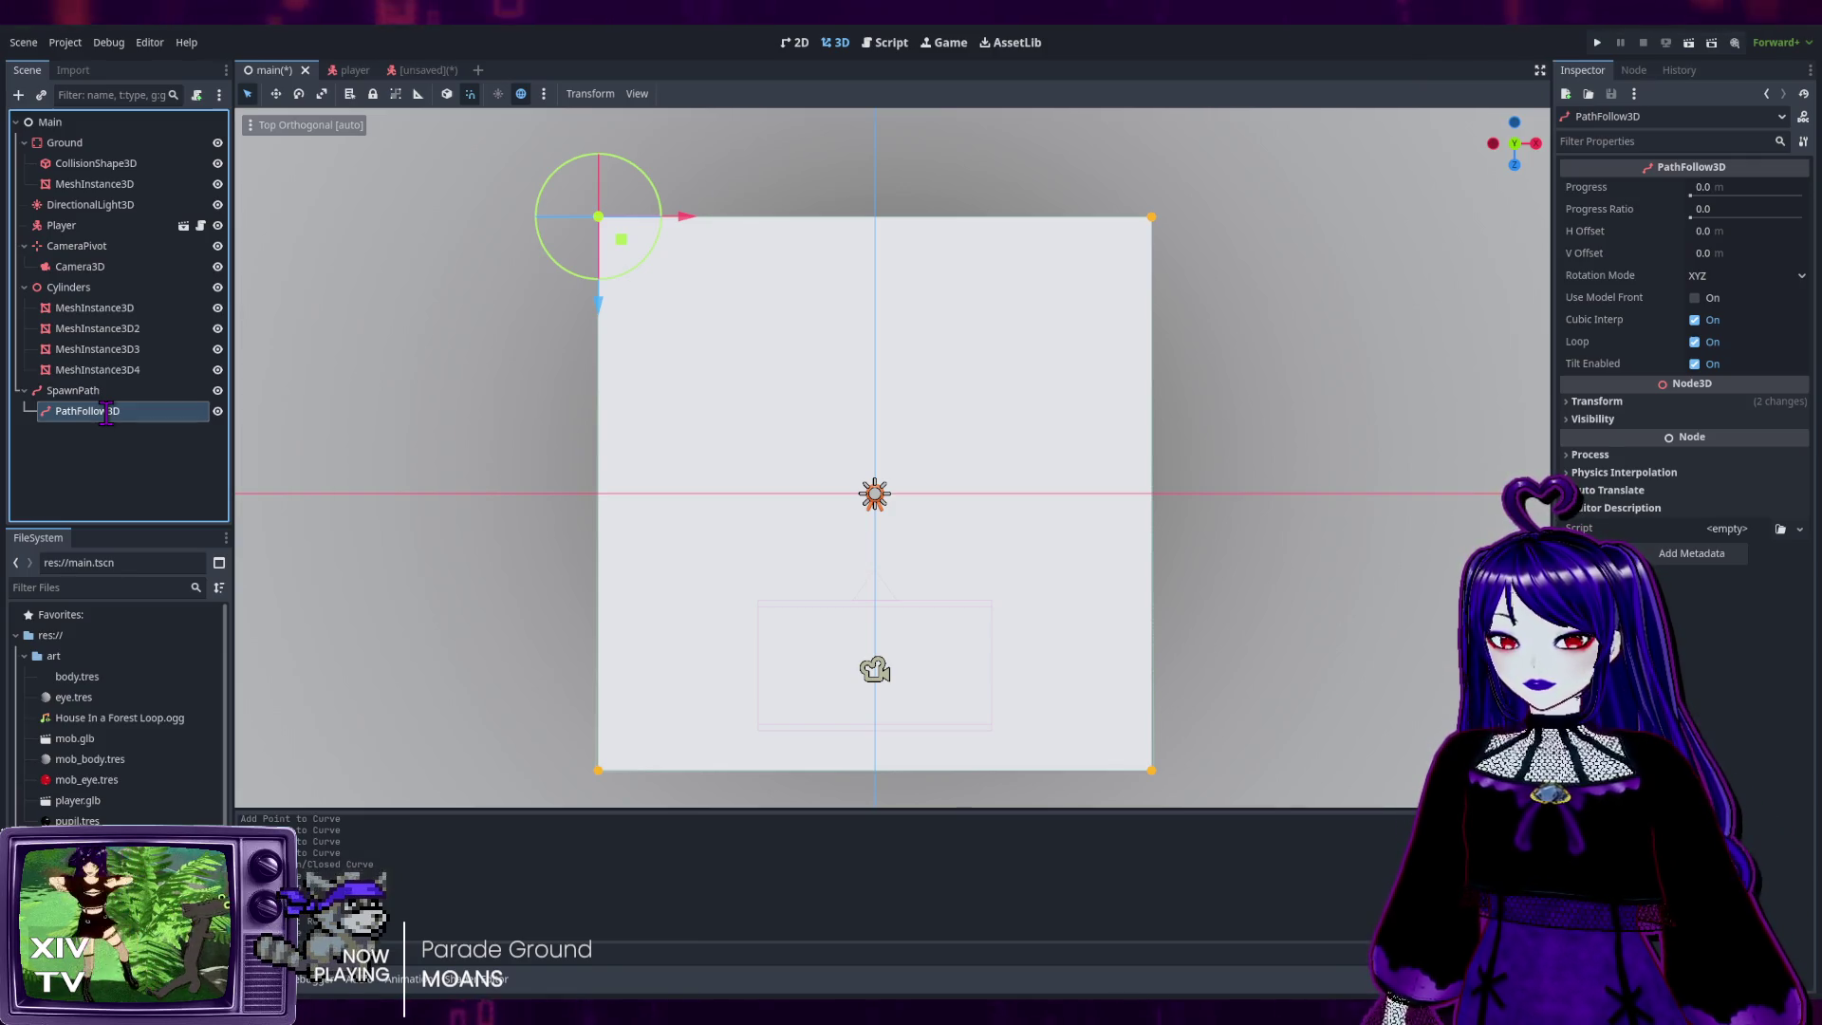
Step: Name the PathFollow3D follower SpawnLocation
{"action": "type", "text": "SpawnLocation"}
{"action": "key", "text": "Return"}
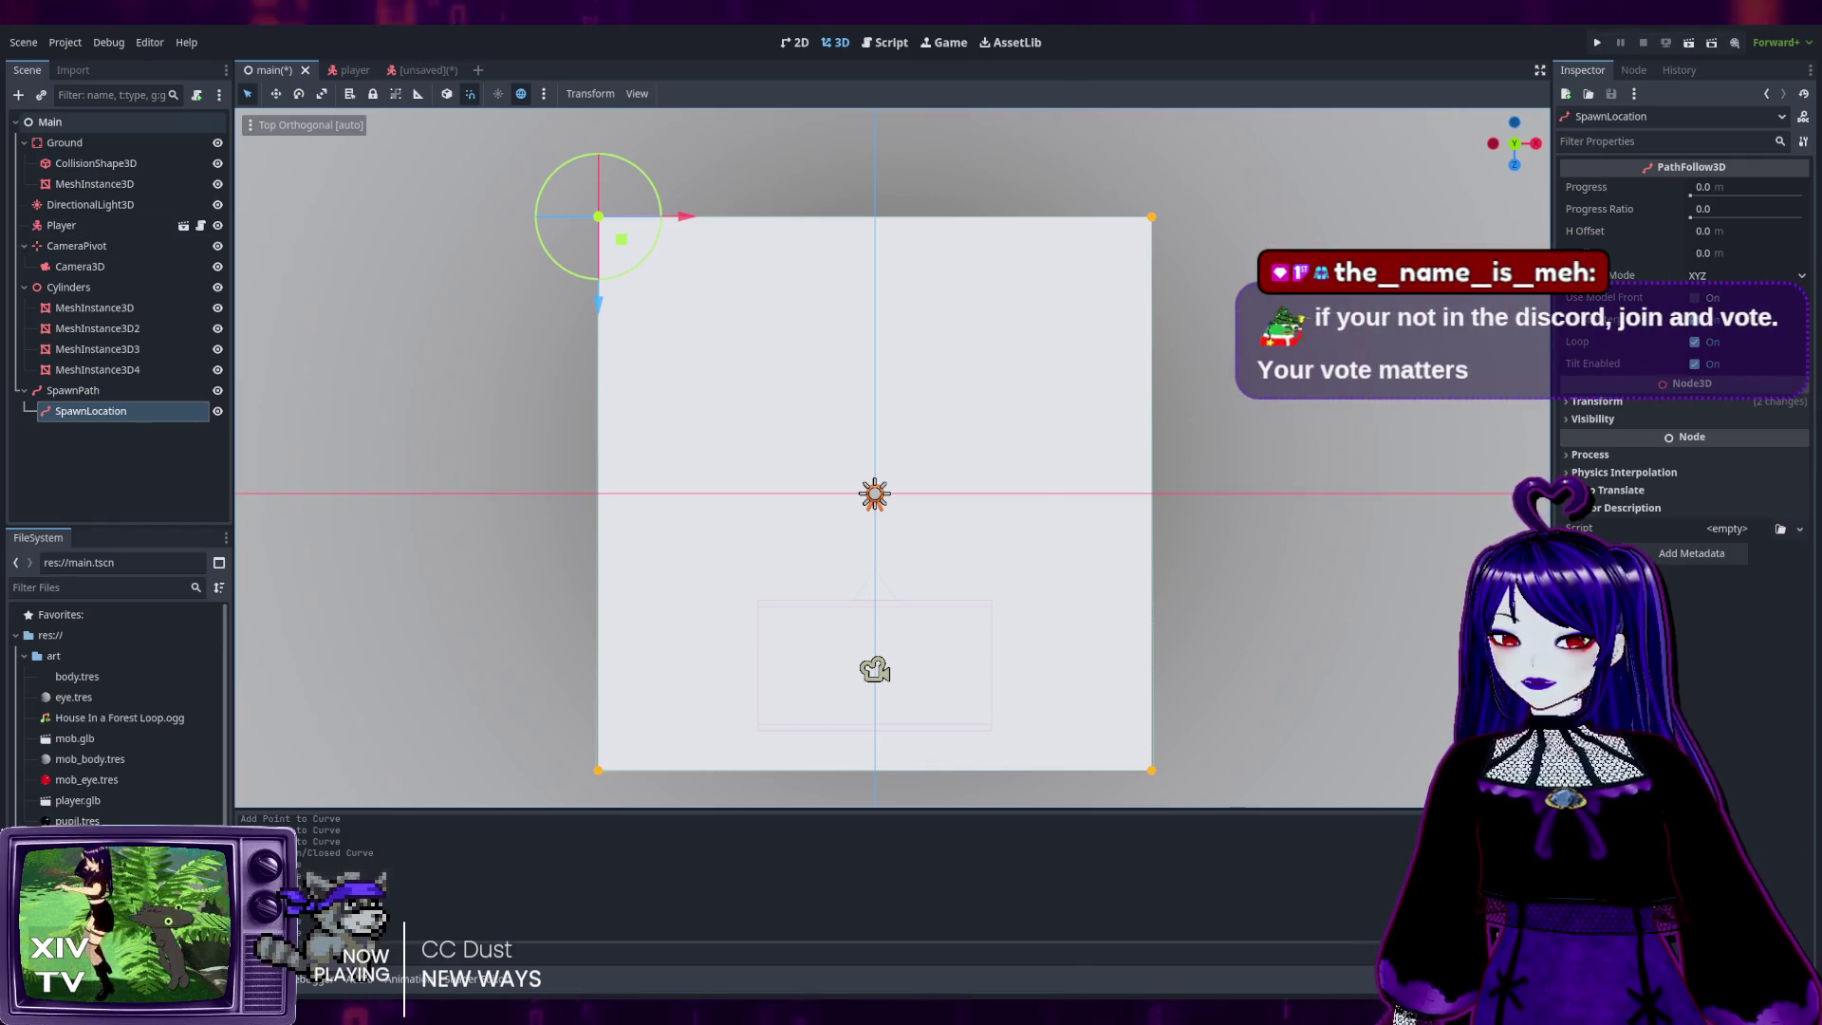
{"action": "left_click", "coordinate": [78, 122]}
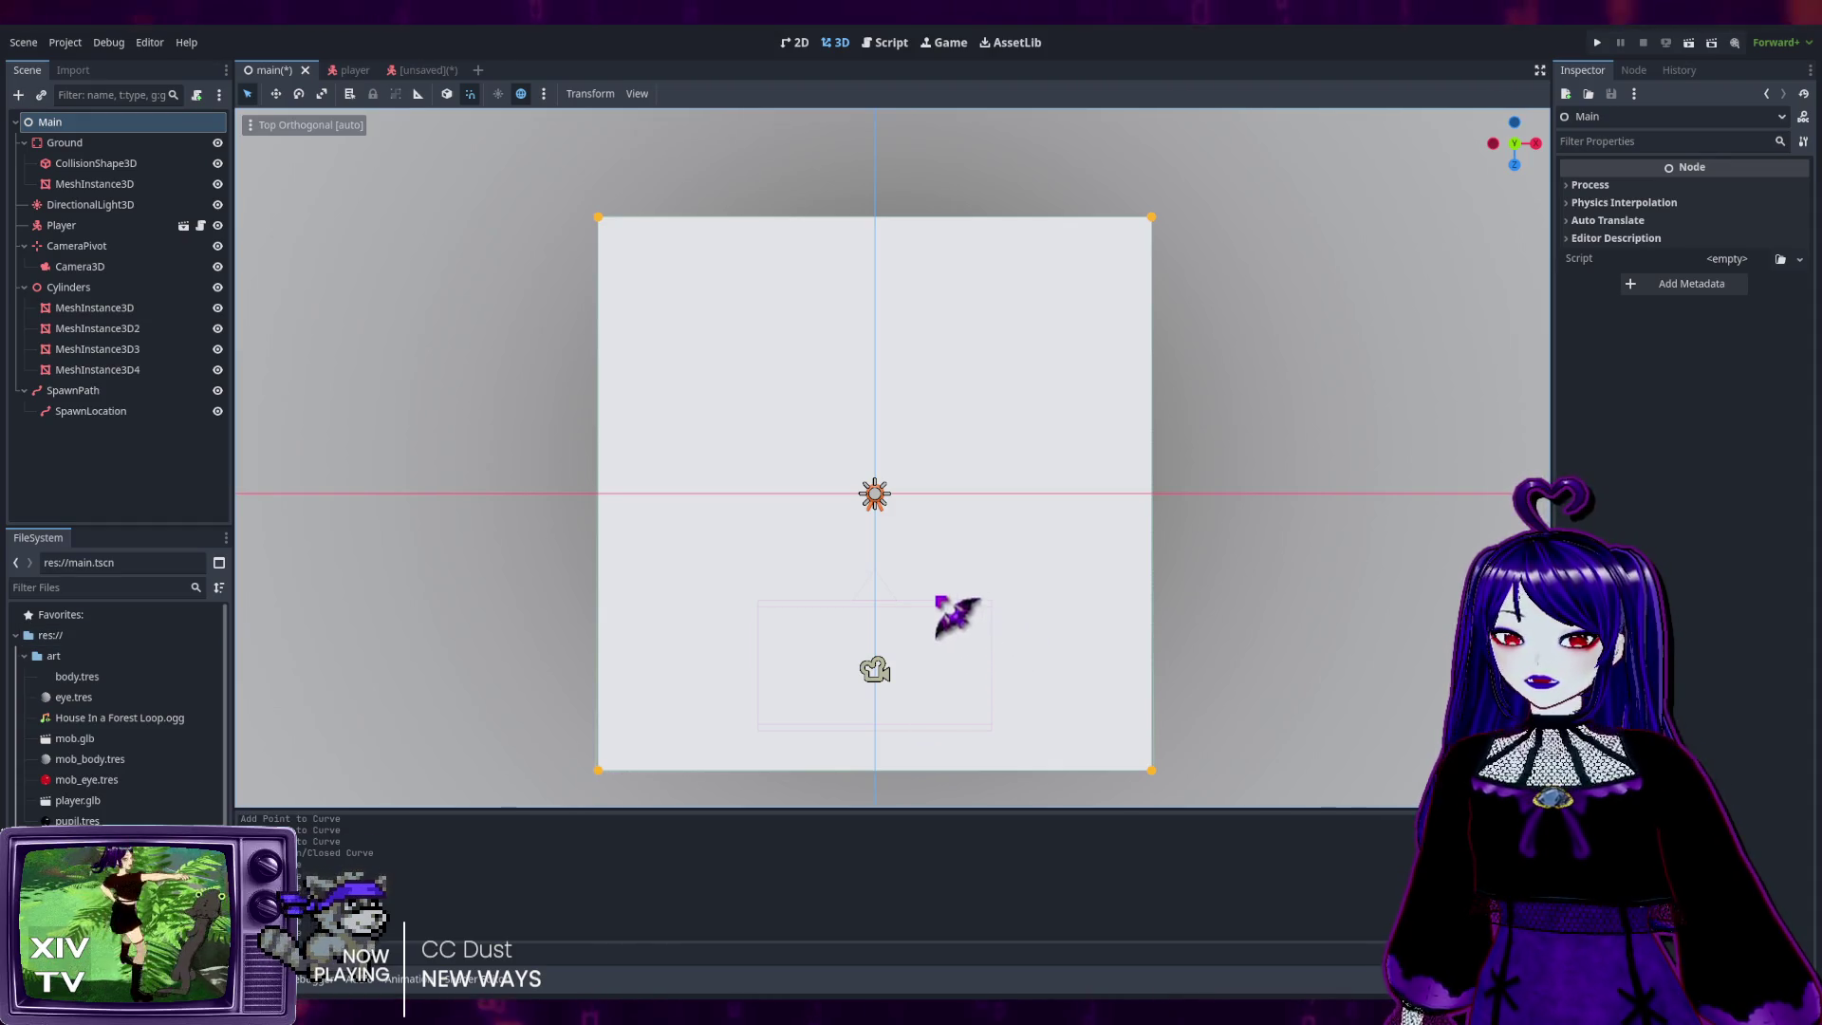
{"action": "left_click", "coordinate": [843, 660]}
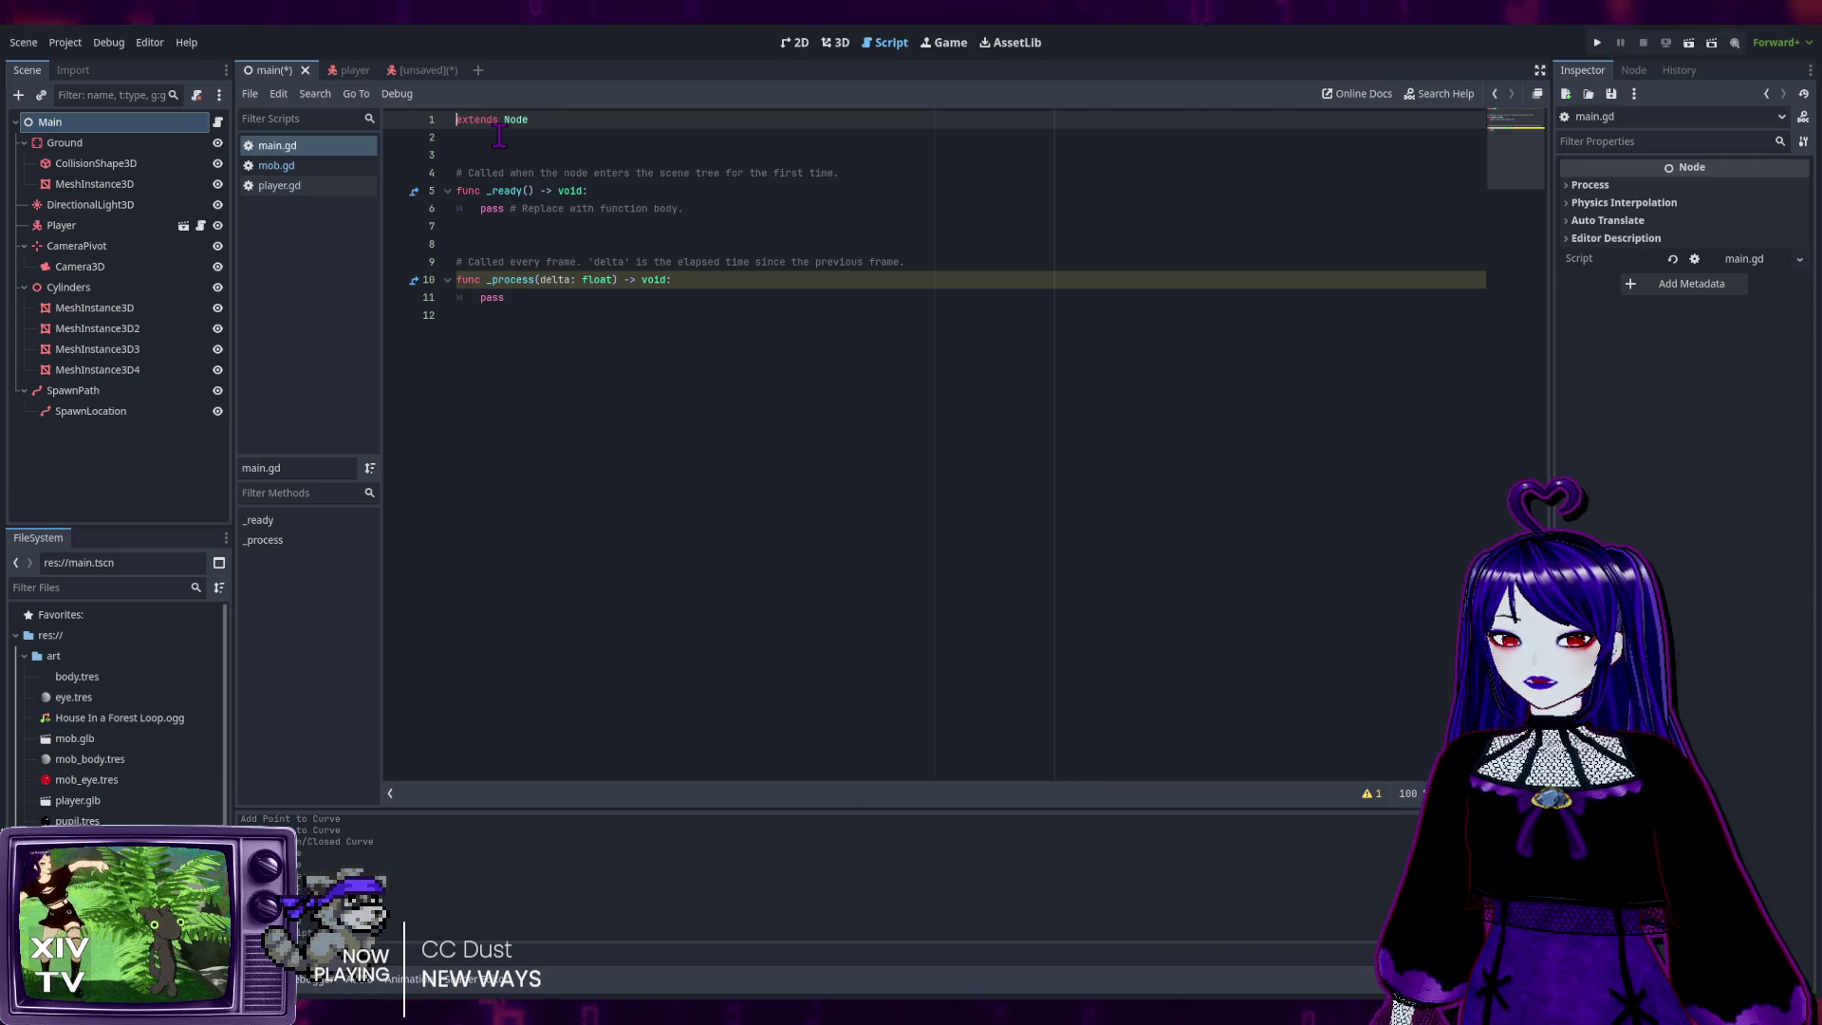
Step: Place the cursor on the empty line 2 of main.gd
{"action": "left_click", "coordinate": [513, 140]}
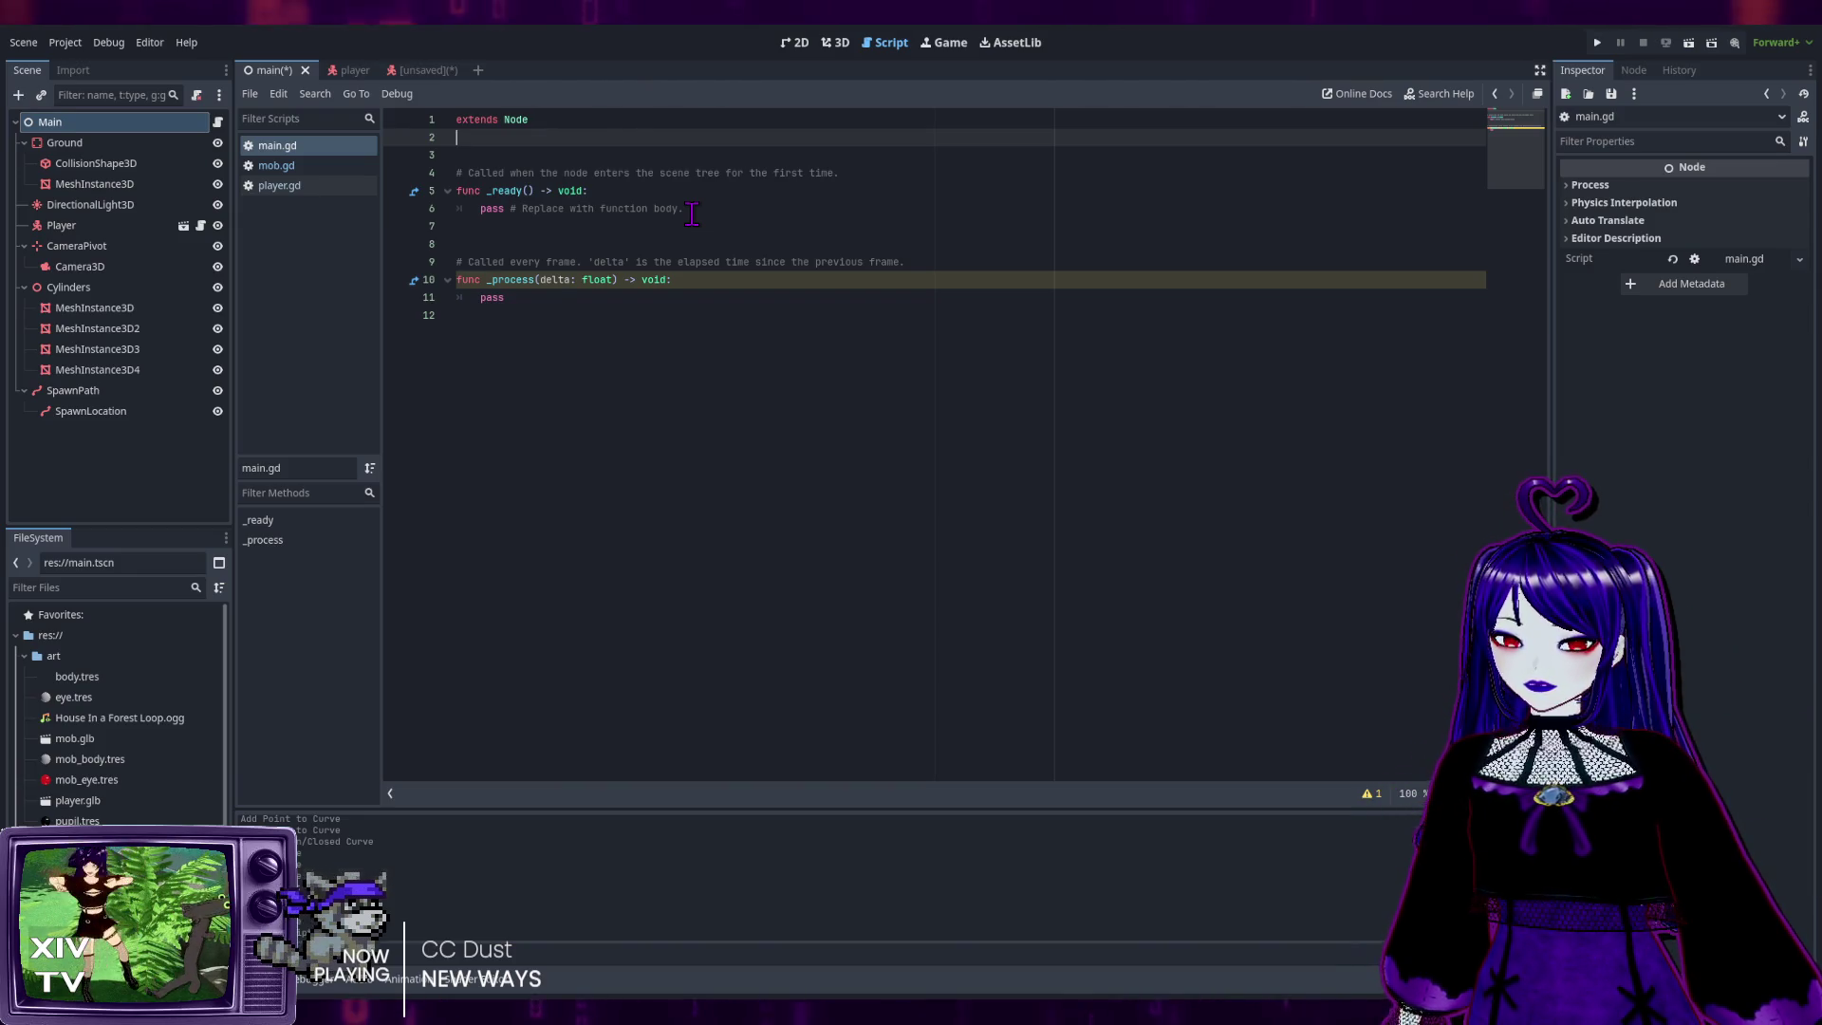
{"action": "type", "text": "@expor"}
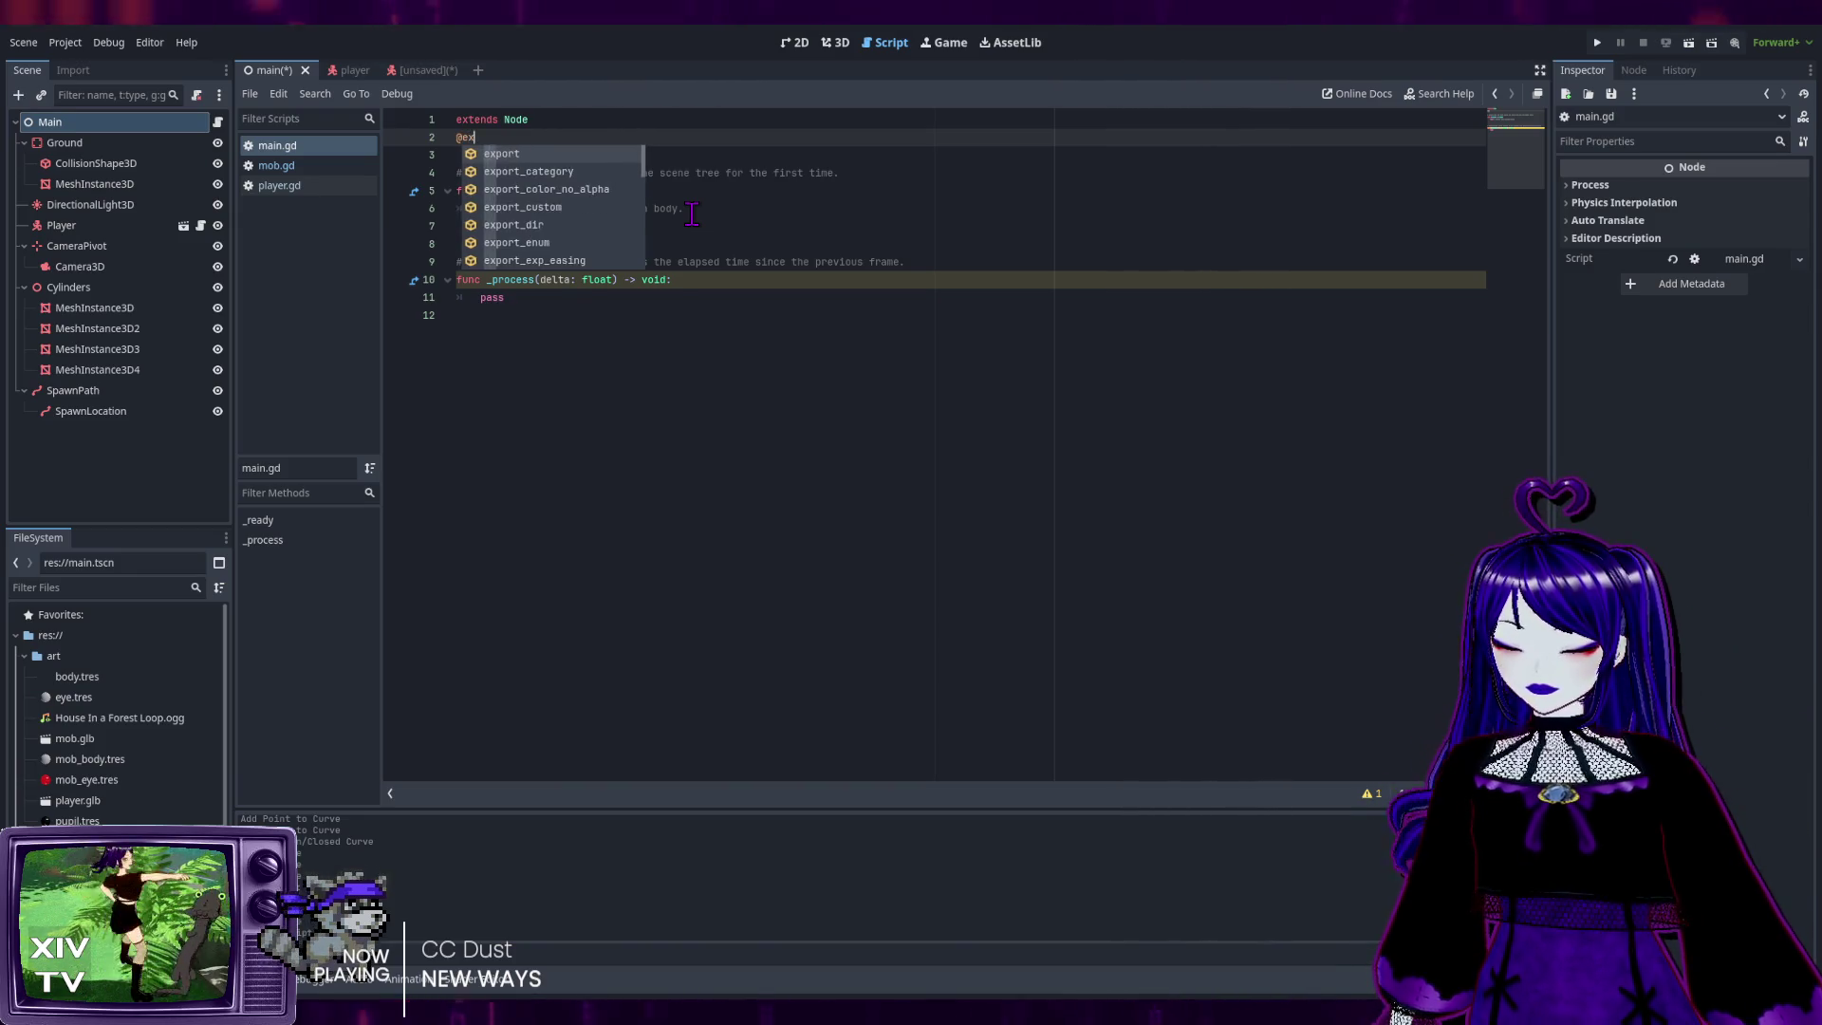
{"action": "type", "text": "t var"}
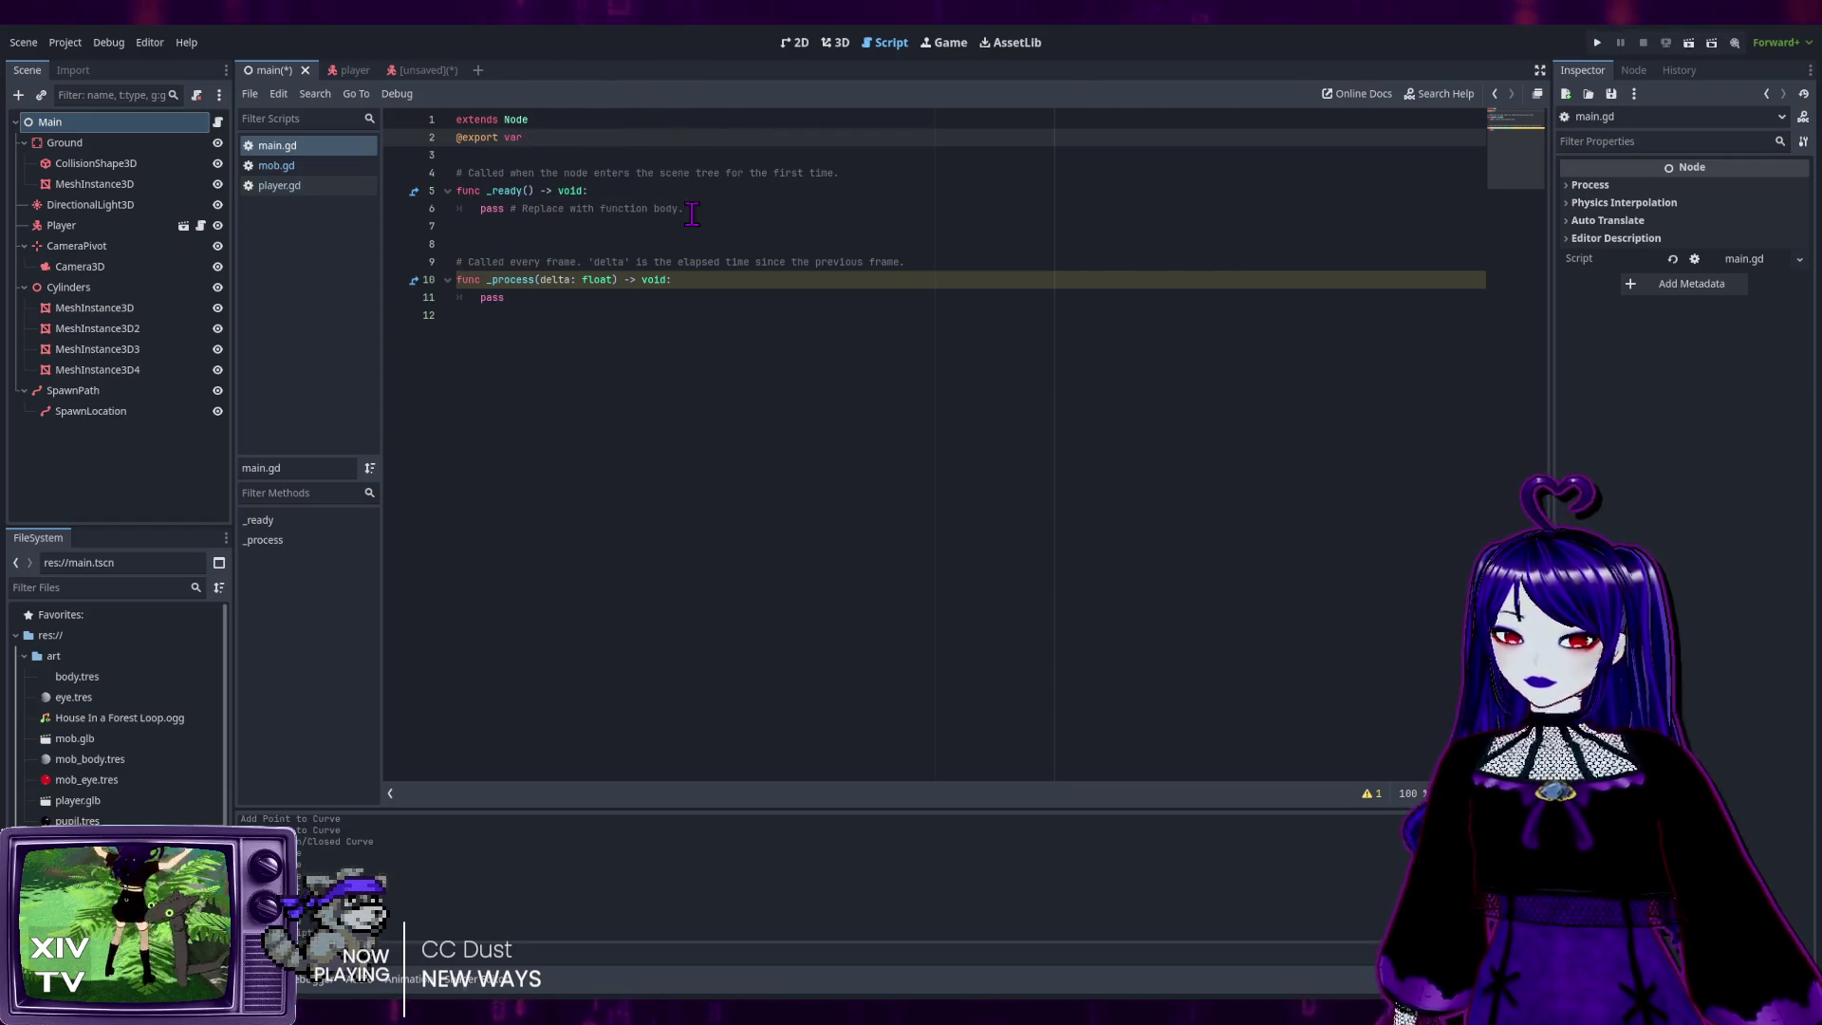
{"action": "key", "text": "ctrl+F2"}
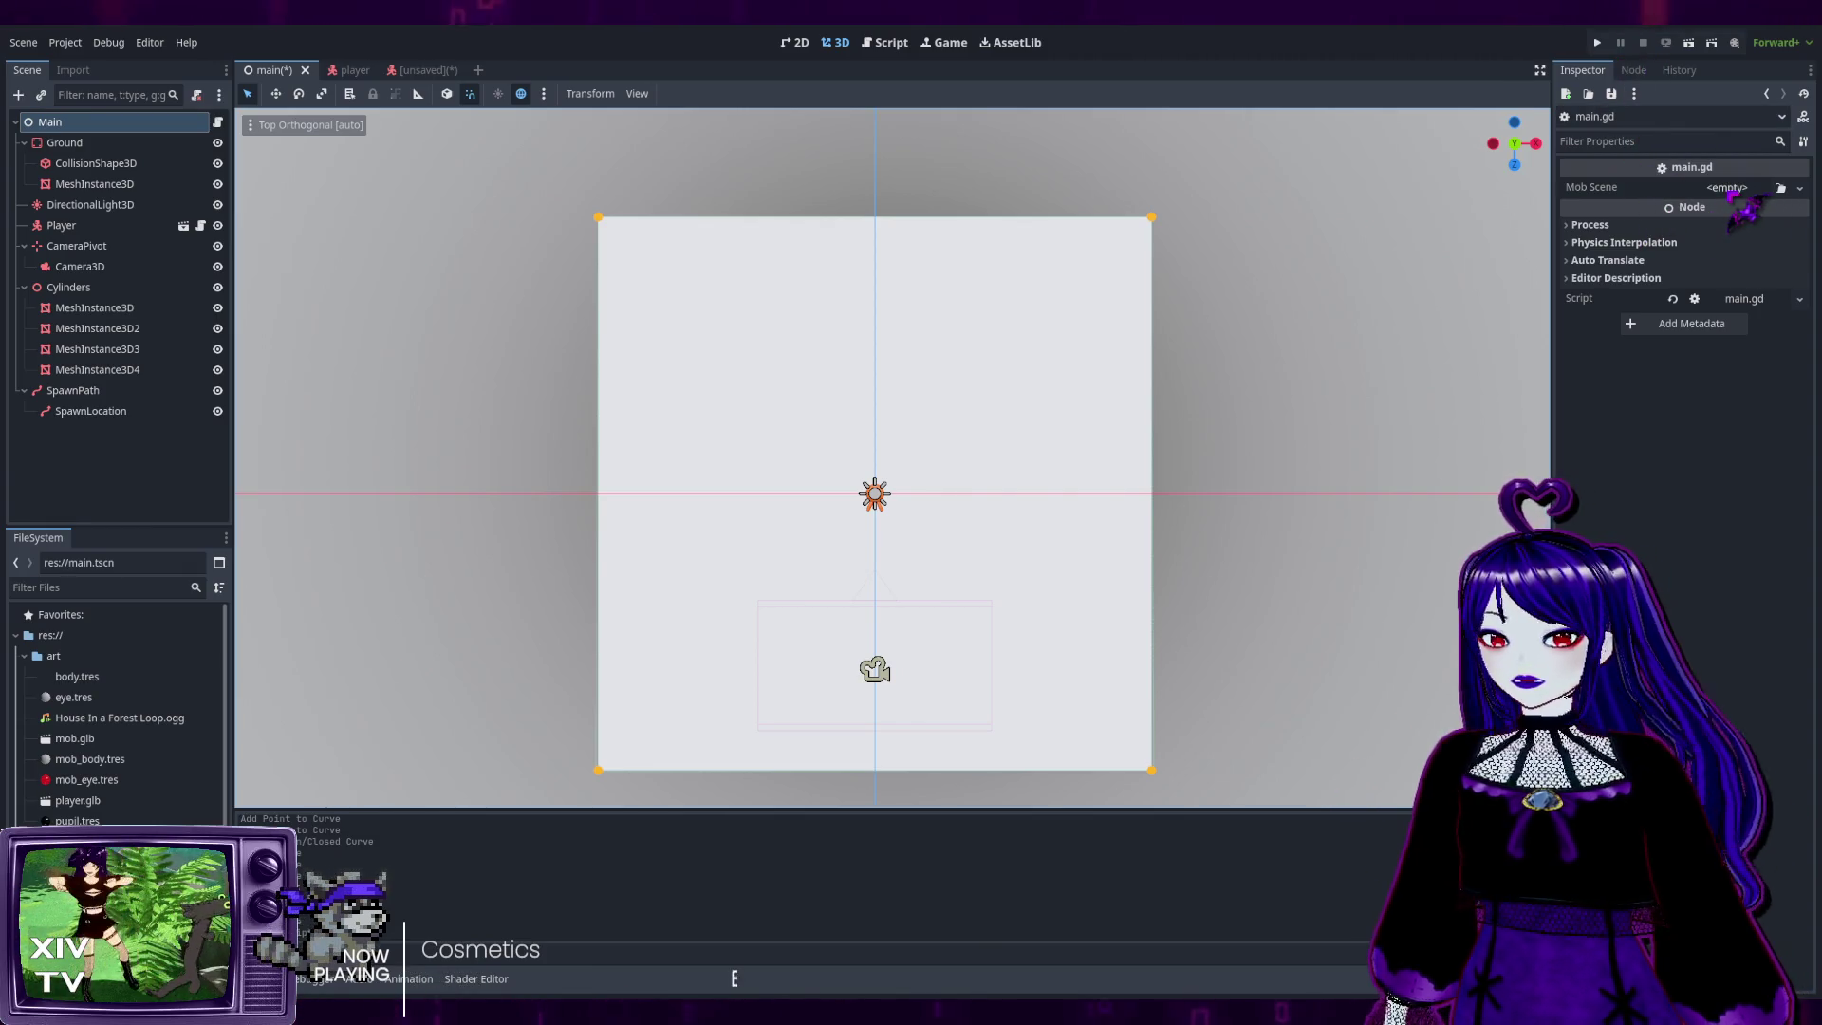
{"action": "left_click", "coordinate": [1733, 189]}
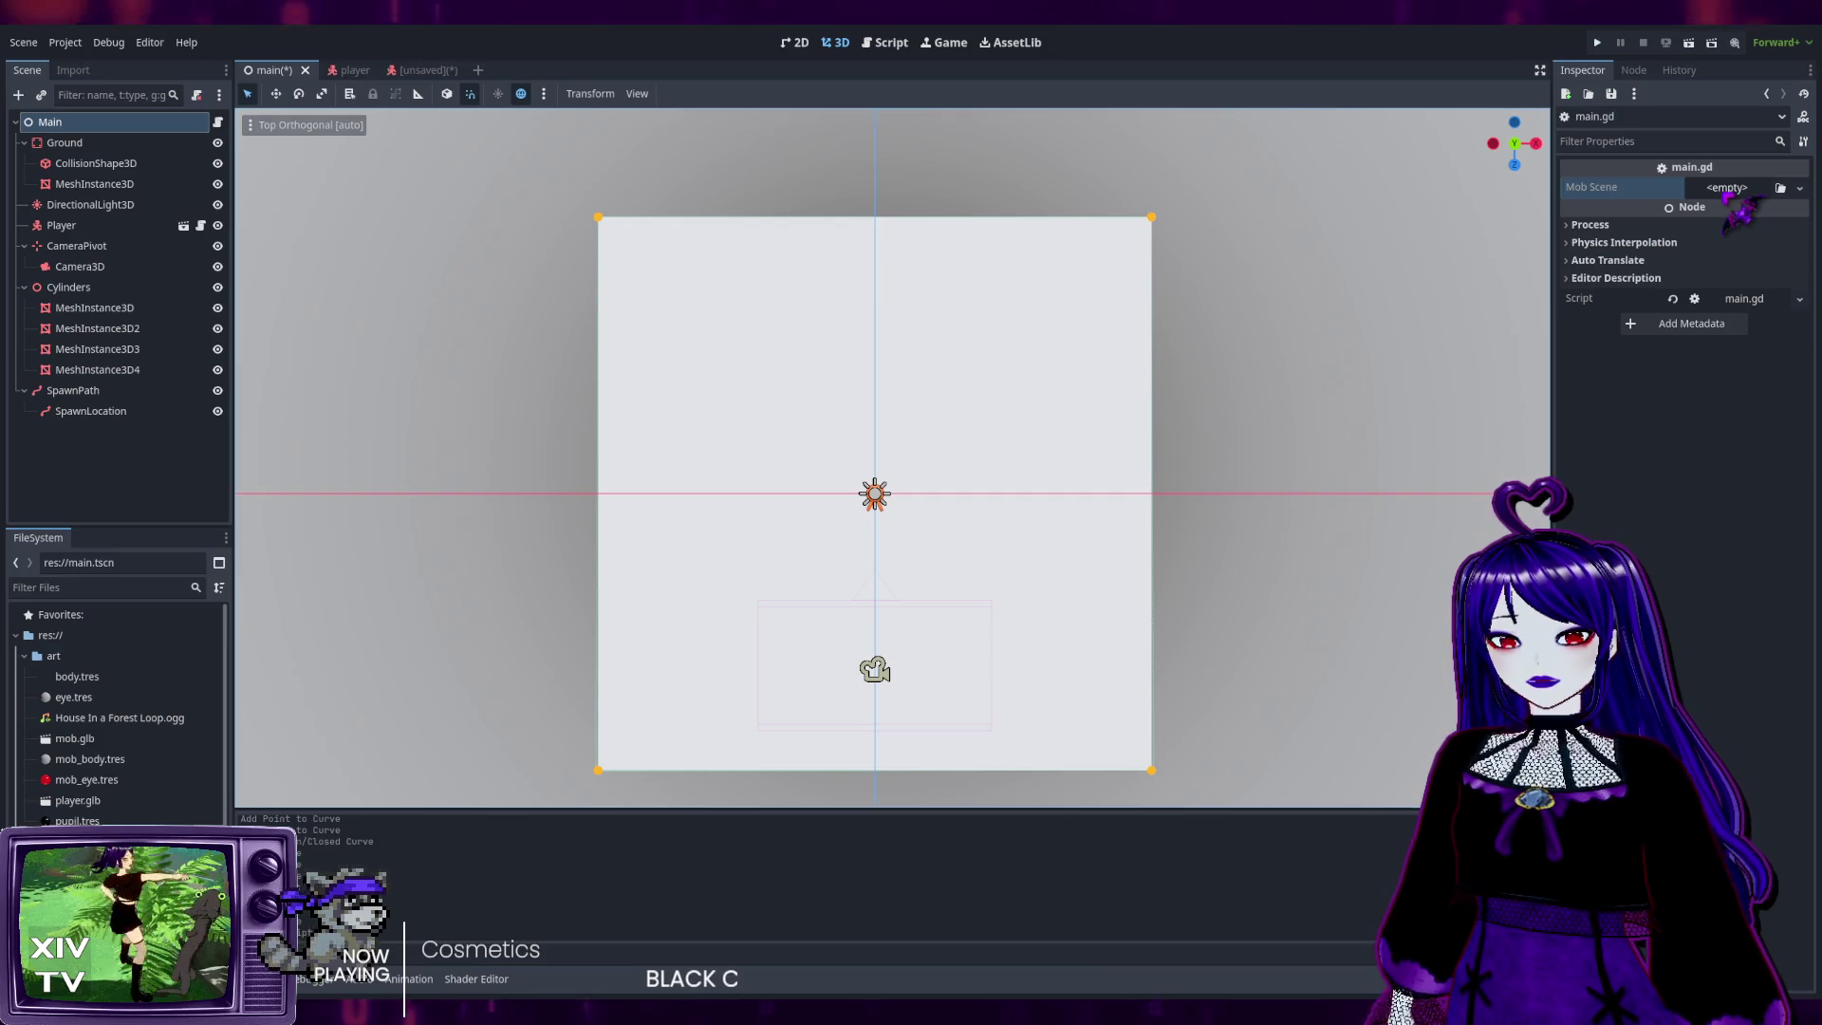
Step: Drop the mob scene onto Main's Mob Scene, then clear it back to <empty>
{"action": "left_click_drag", "start_coordinate": [104, 816], "coordinate": [1727, 189]}
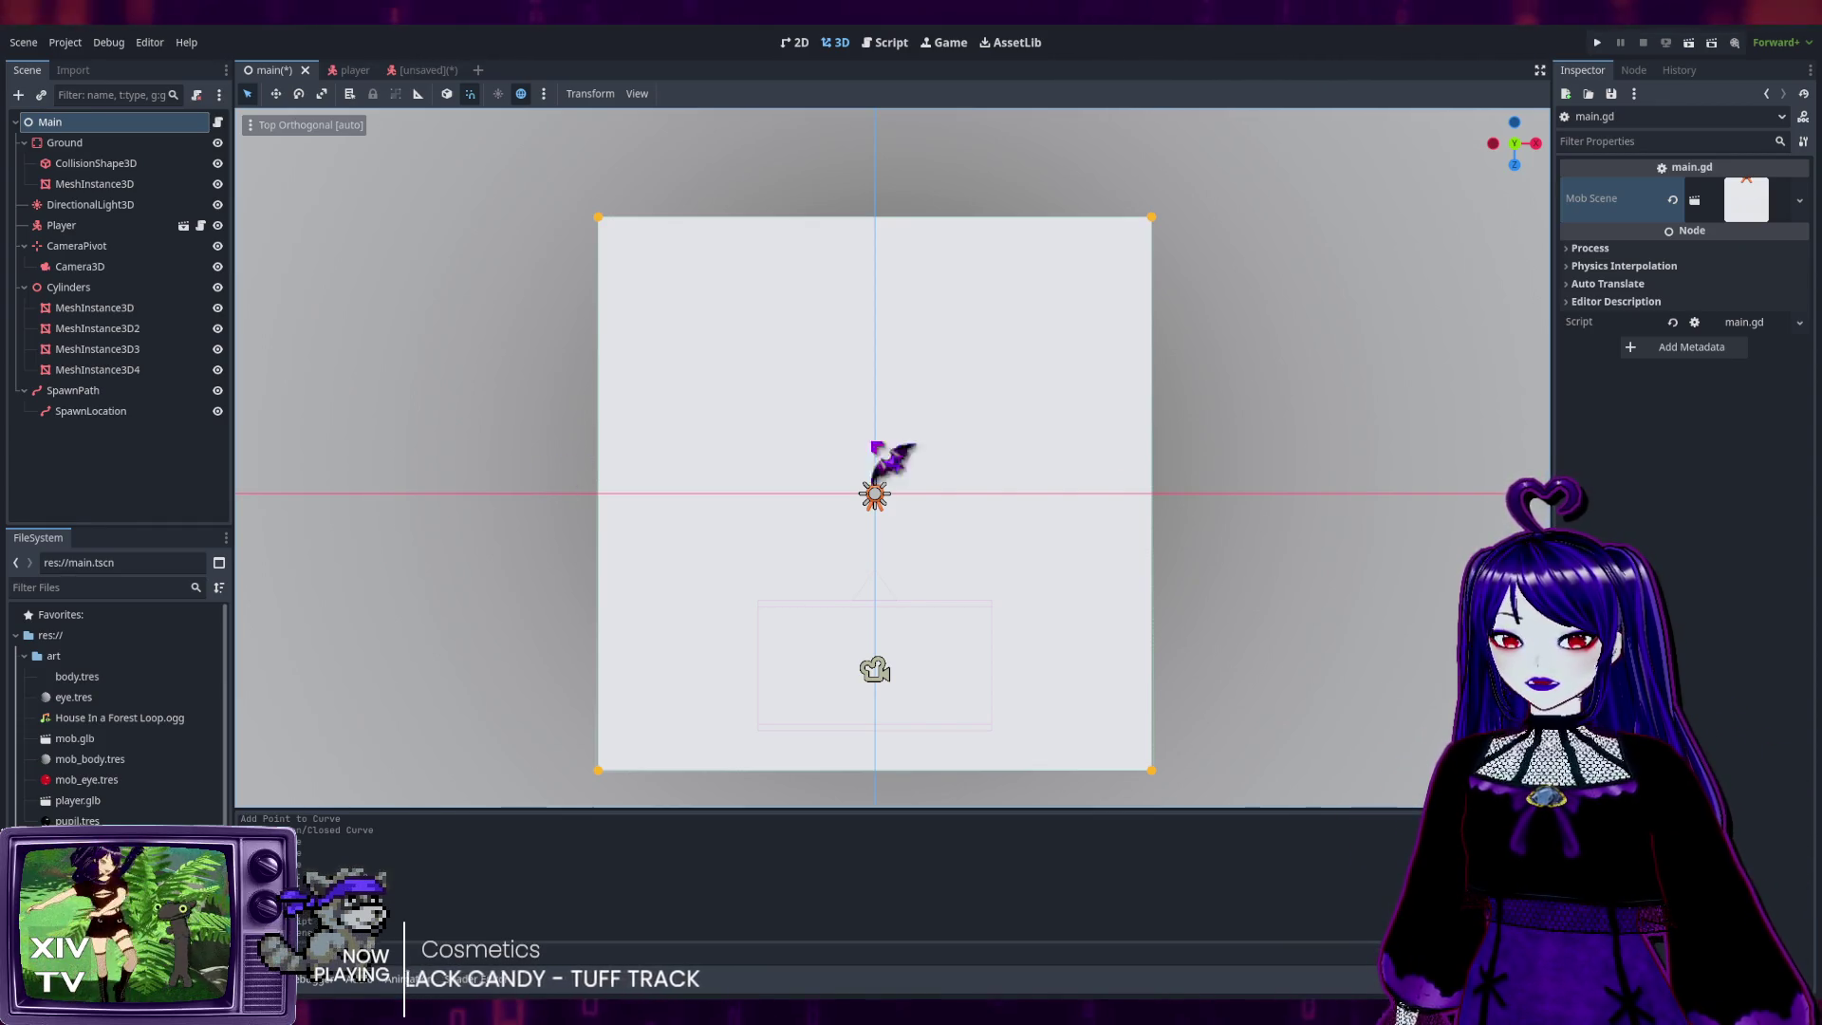
{"action": "left_click", "coordinate": [1699, 596]}
{"action": "left_click", "coordinate": [1746, 180]}
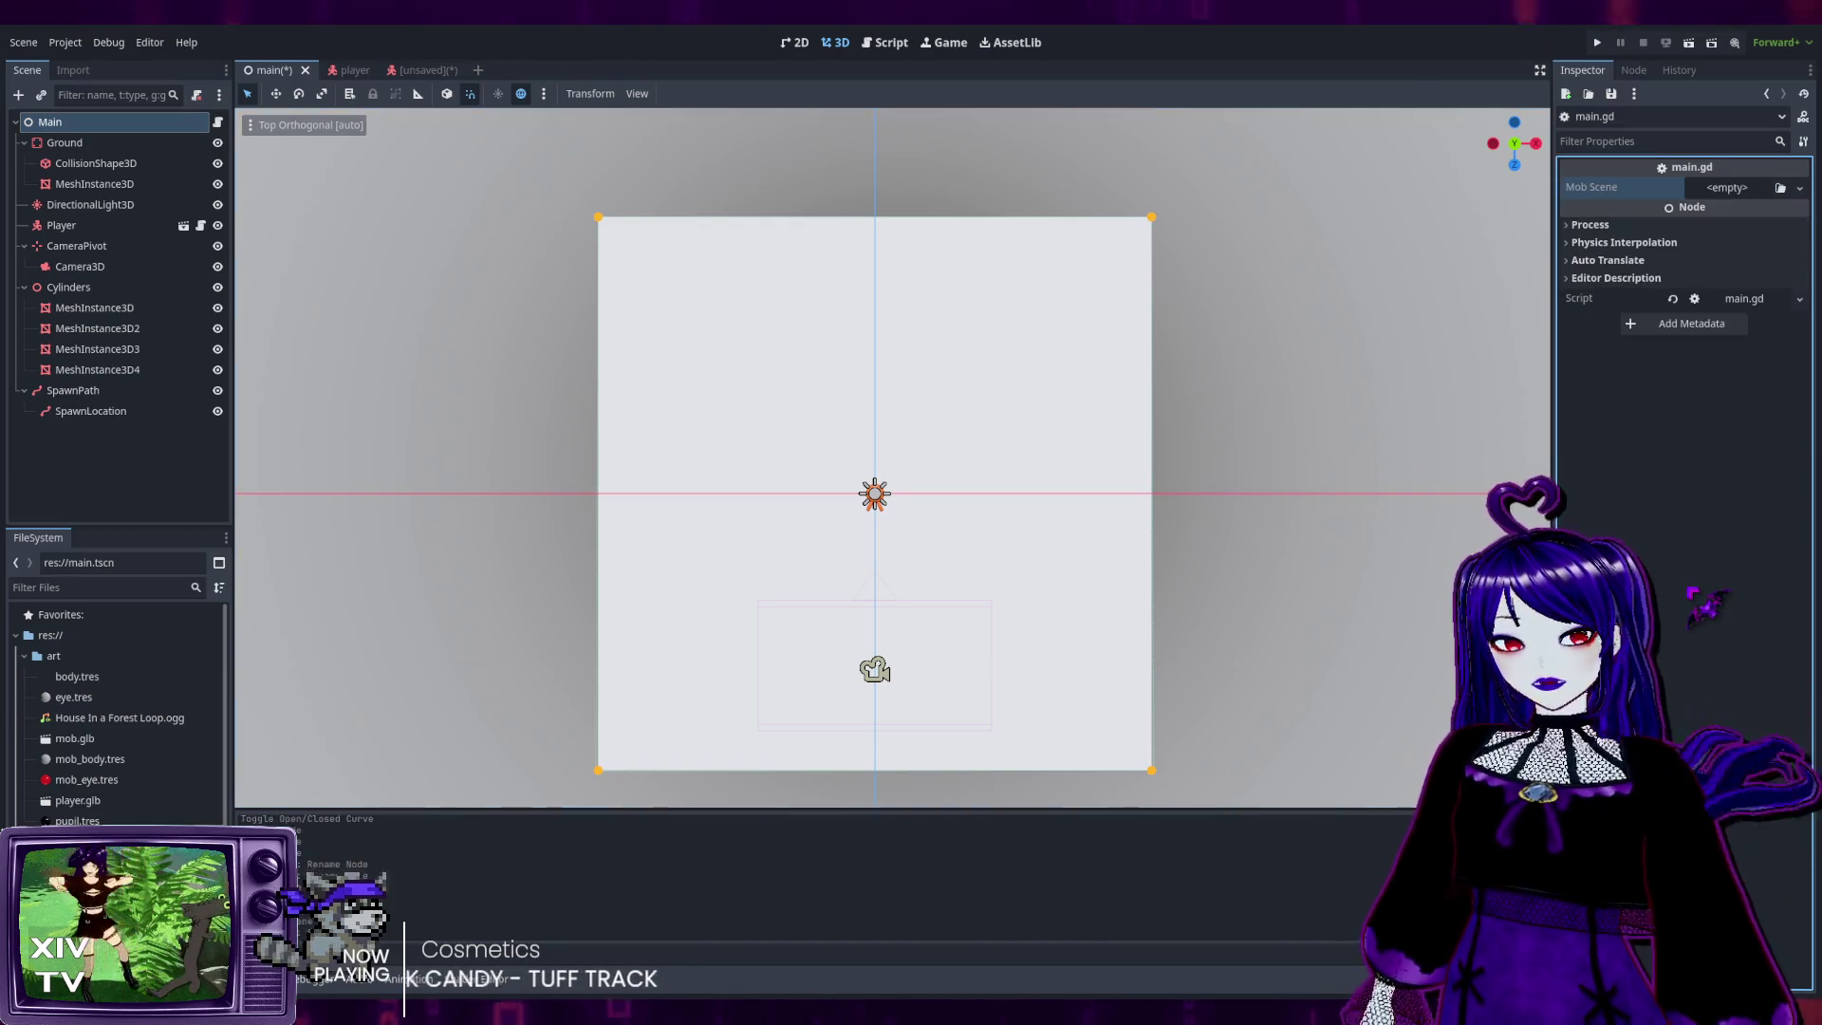
{"action": "scroll", "coordinate": [118, 711], "scroll_direction": "down", "scroll_amount": 1}
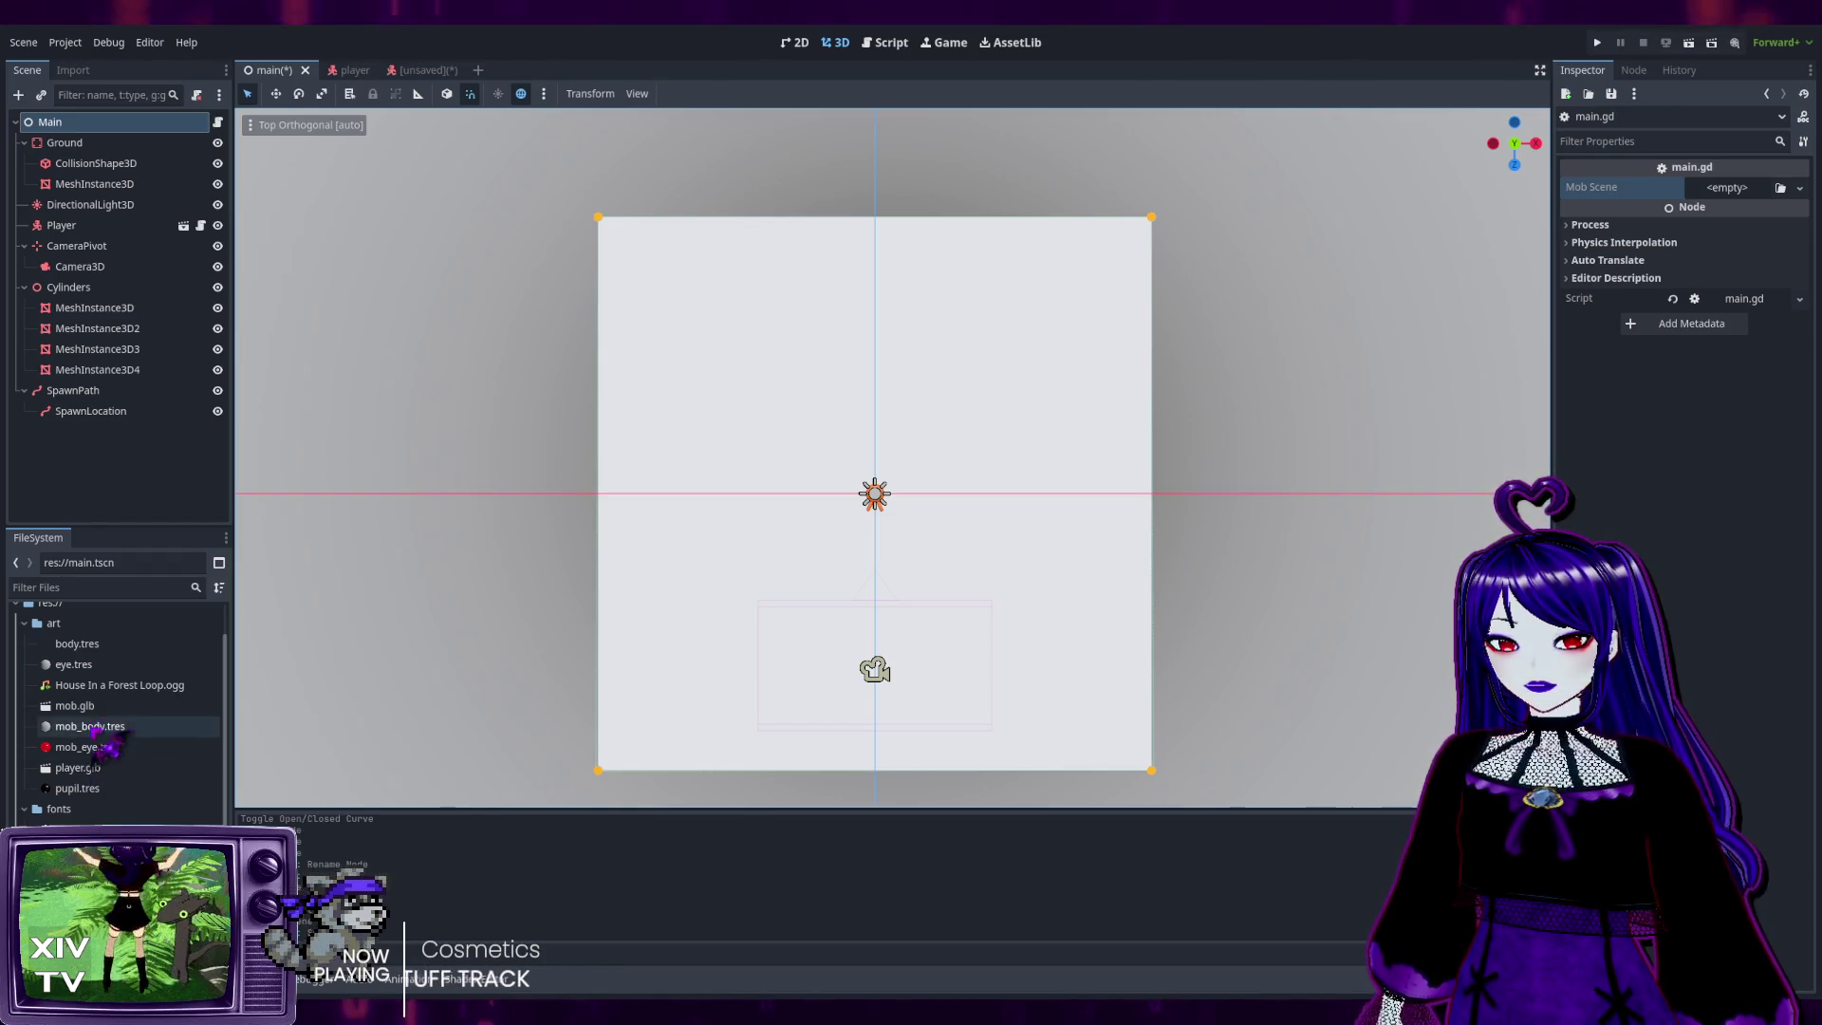
{"action": "scroll", "coordinate": [121, 812], "scroll_direction": "up", "scroll_amount": 1}
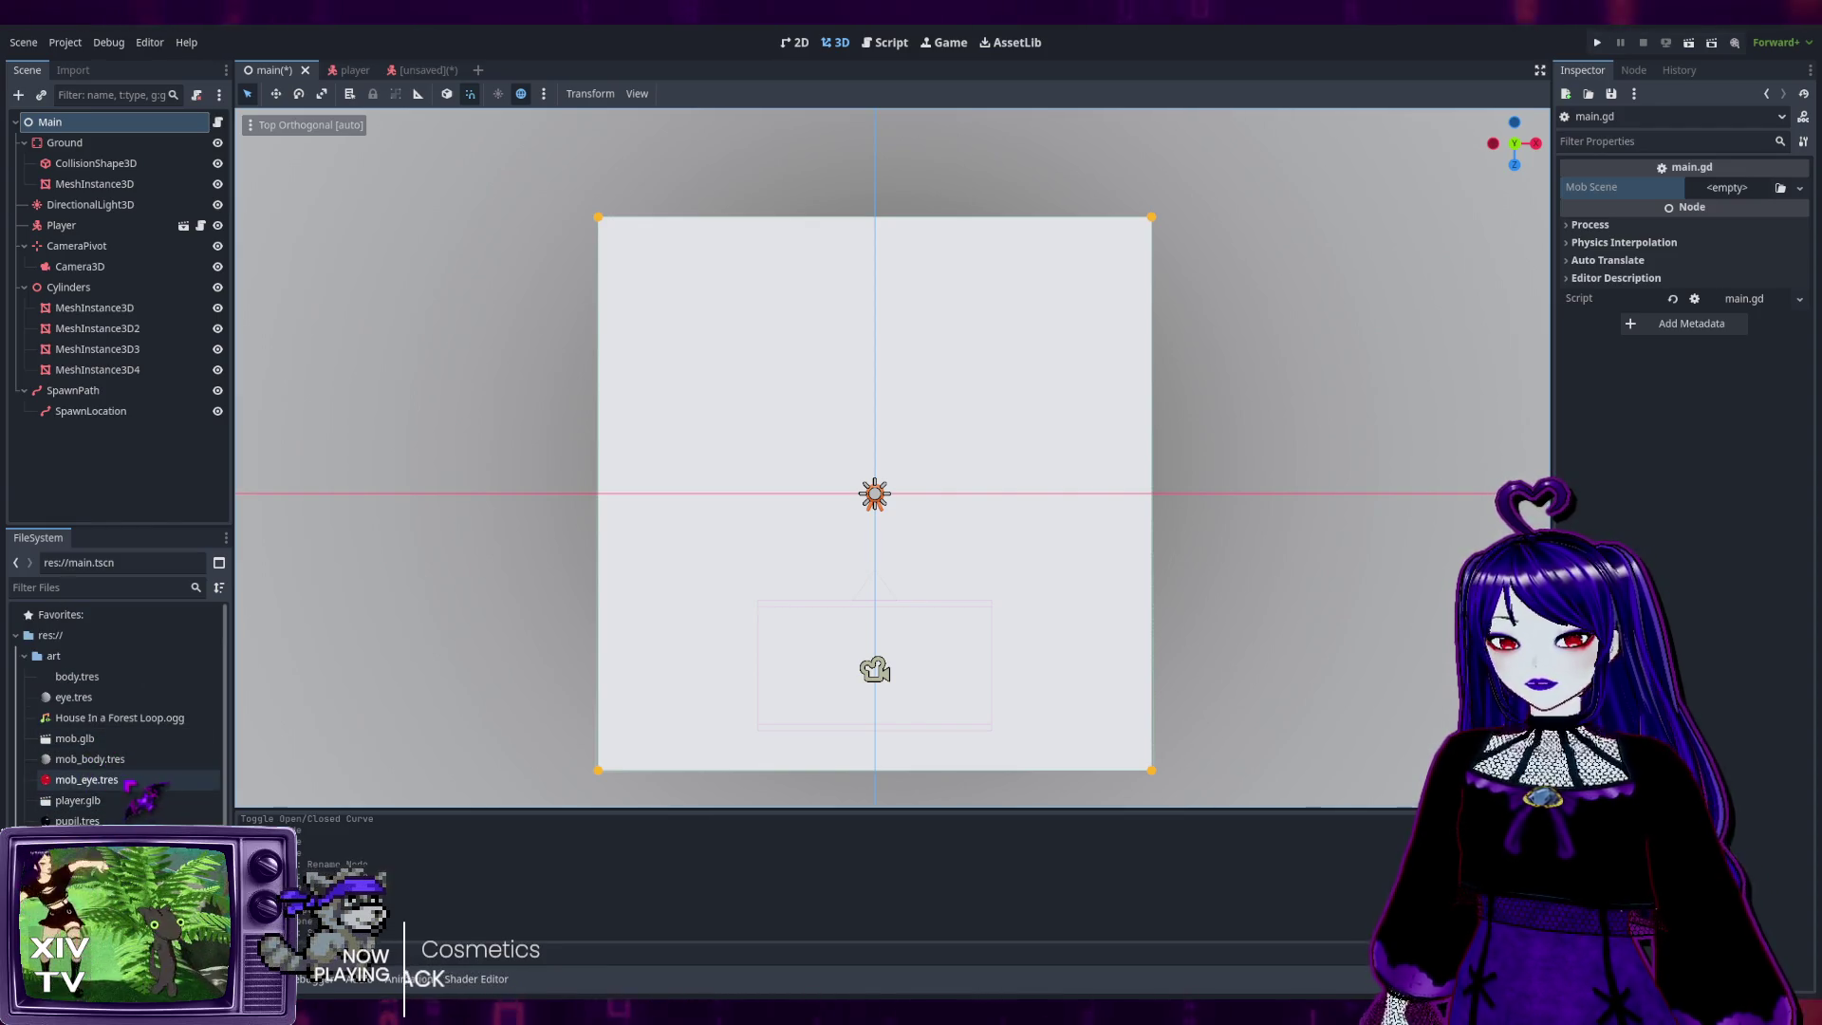
{"action": "scroll", "coordinate": [143, 802], "scroll_direction": "down", "scroll_amount": 1}
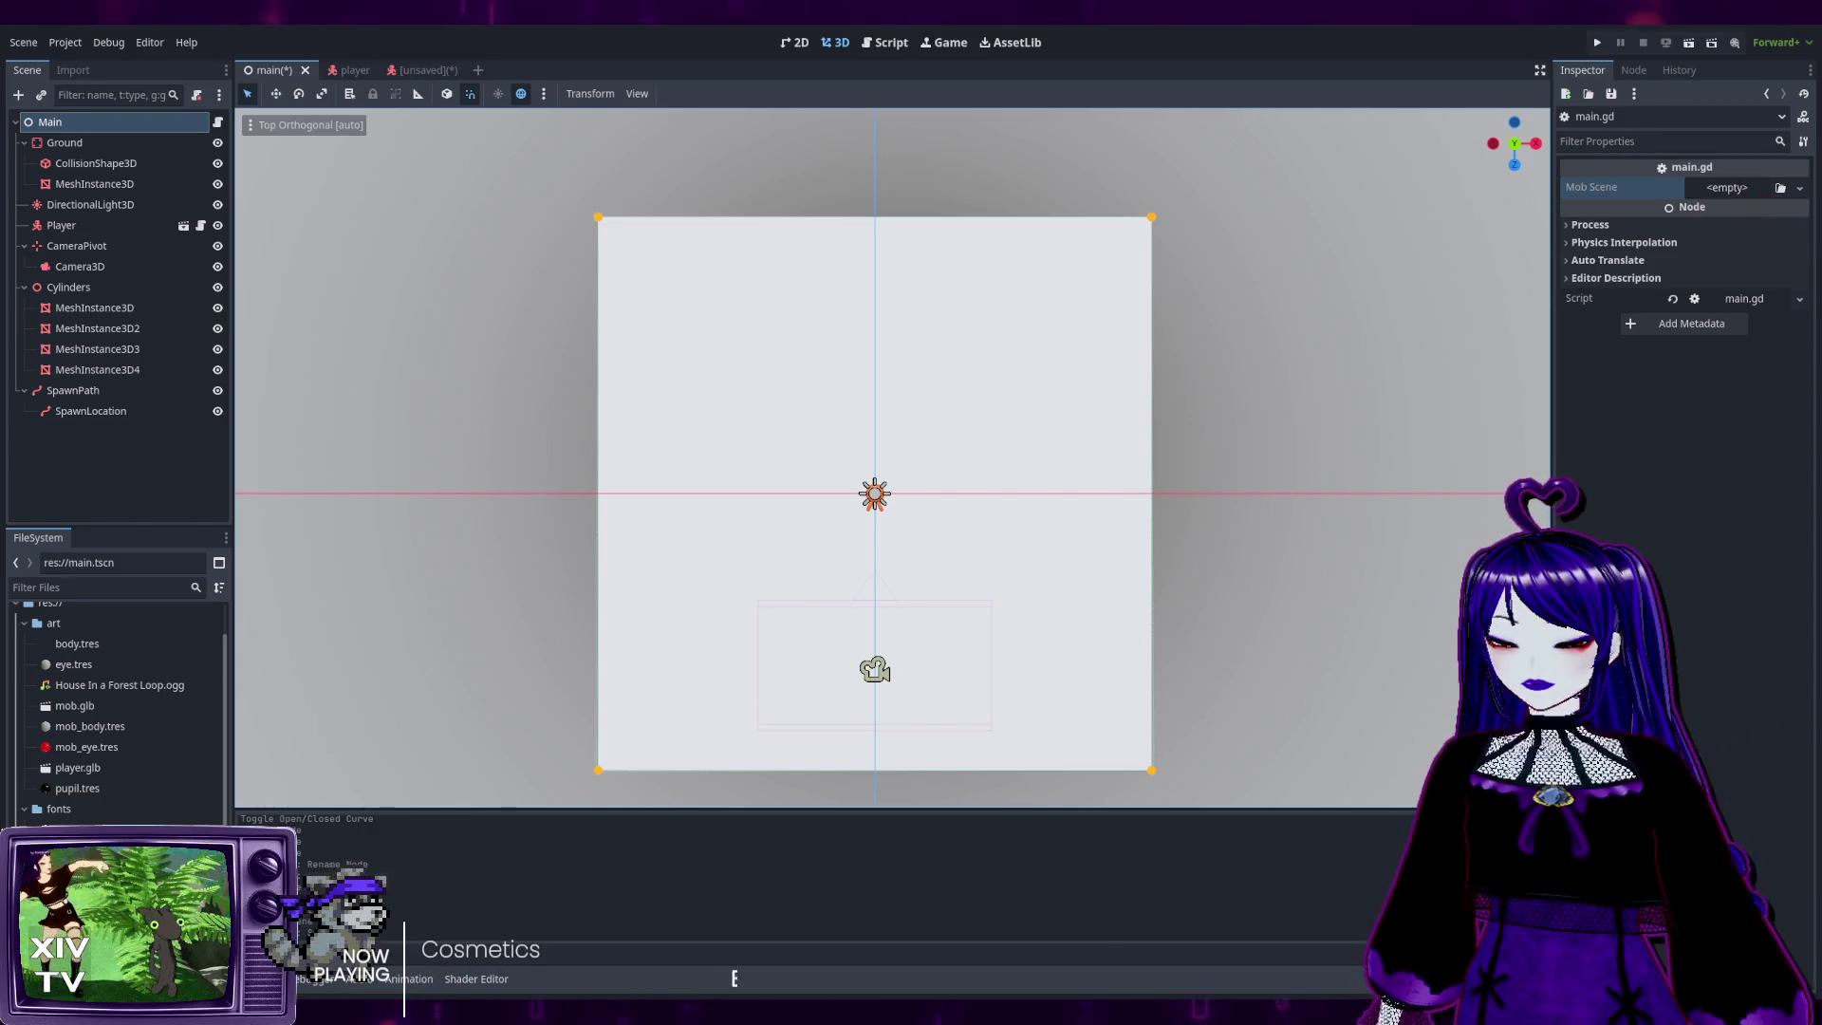
{"action": "scroll", "coordinate": [110, 621], "scroll_direction": "up", "scroll_amount": 1}
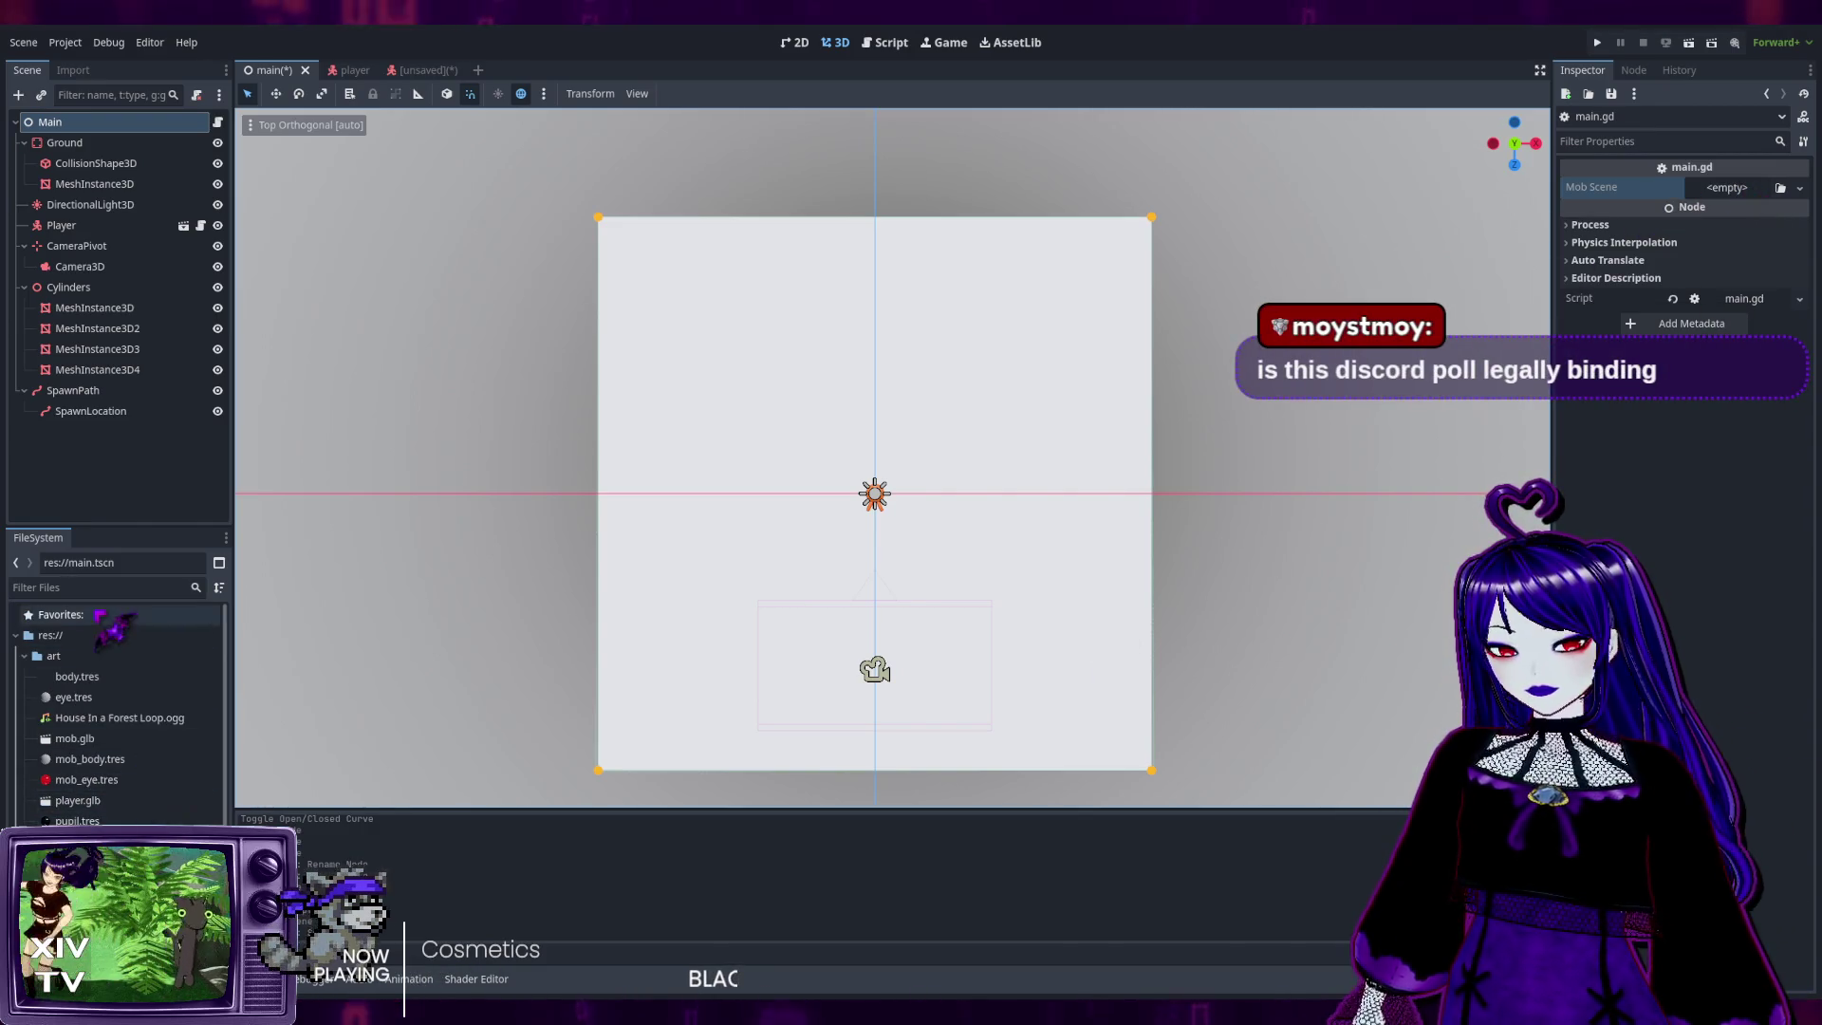
Step: Filter the FileSystem dock to show only 'mob' files
{"action": "left_click", "coordinate": [85, 587]}
{"action": "type", "text": "mob"}
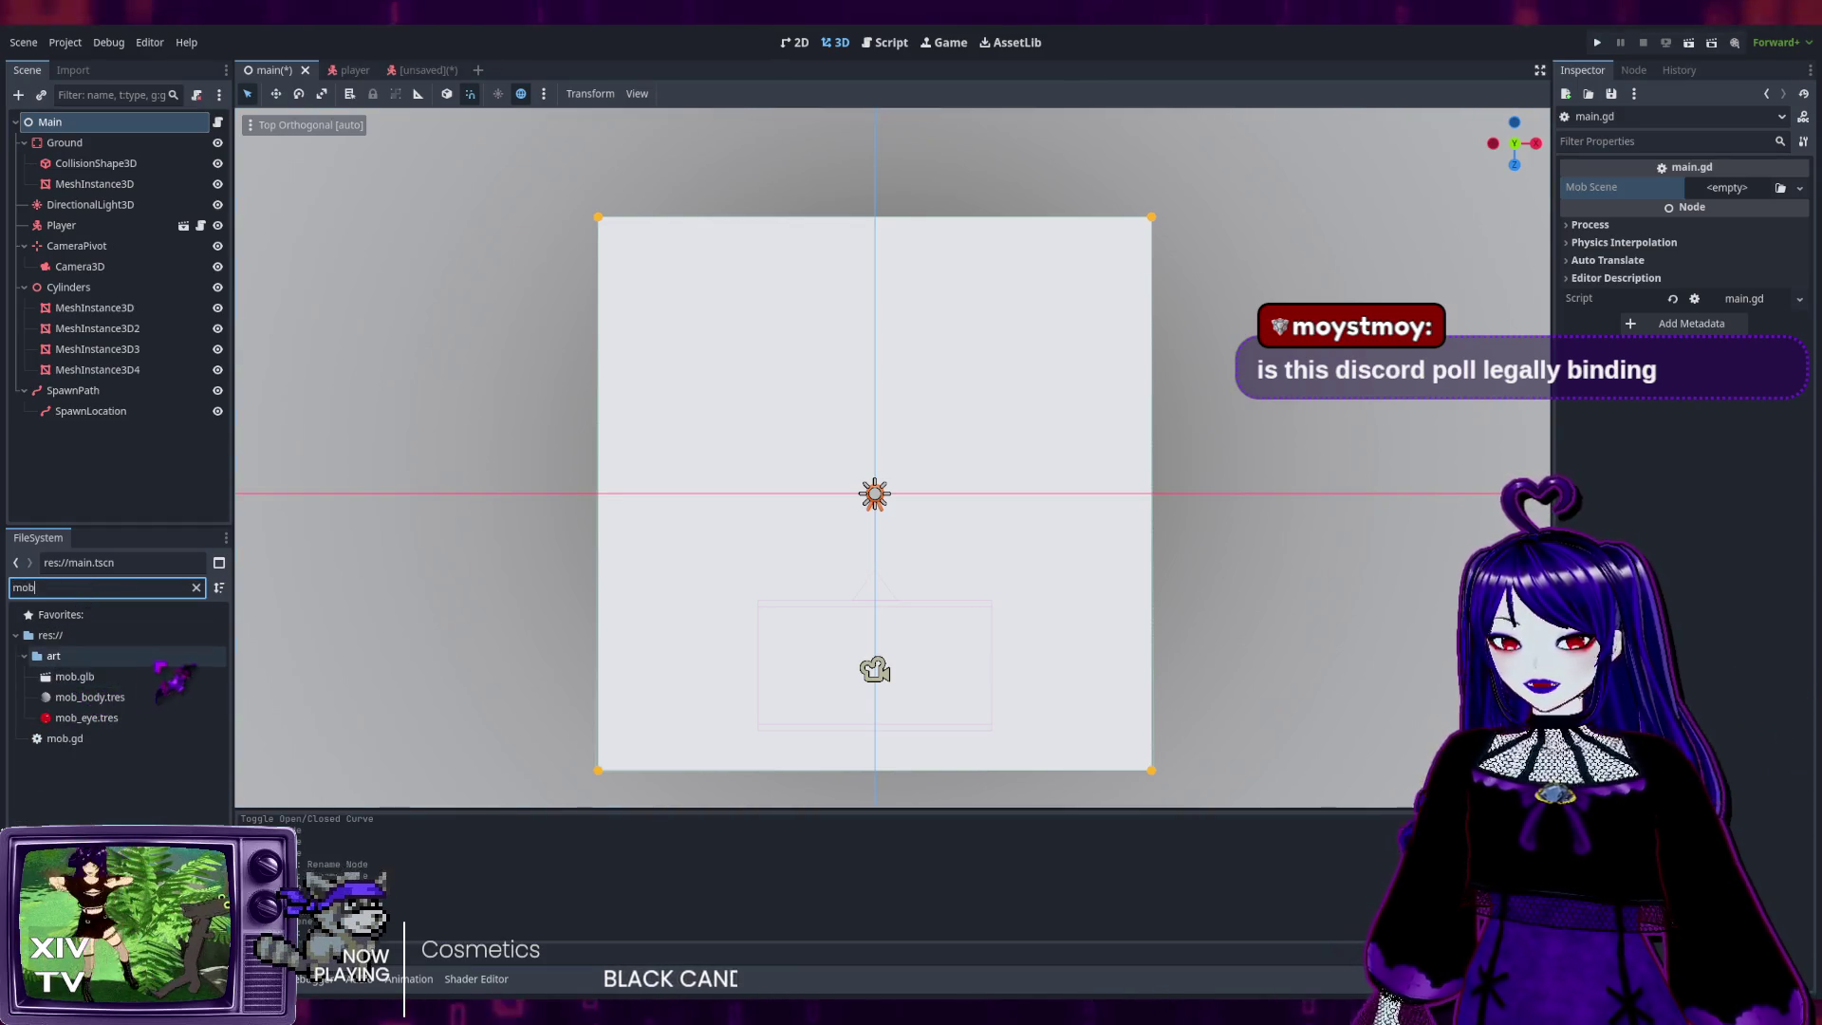
{"action": "left_click", "coordinate": [196, 588]}
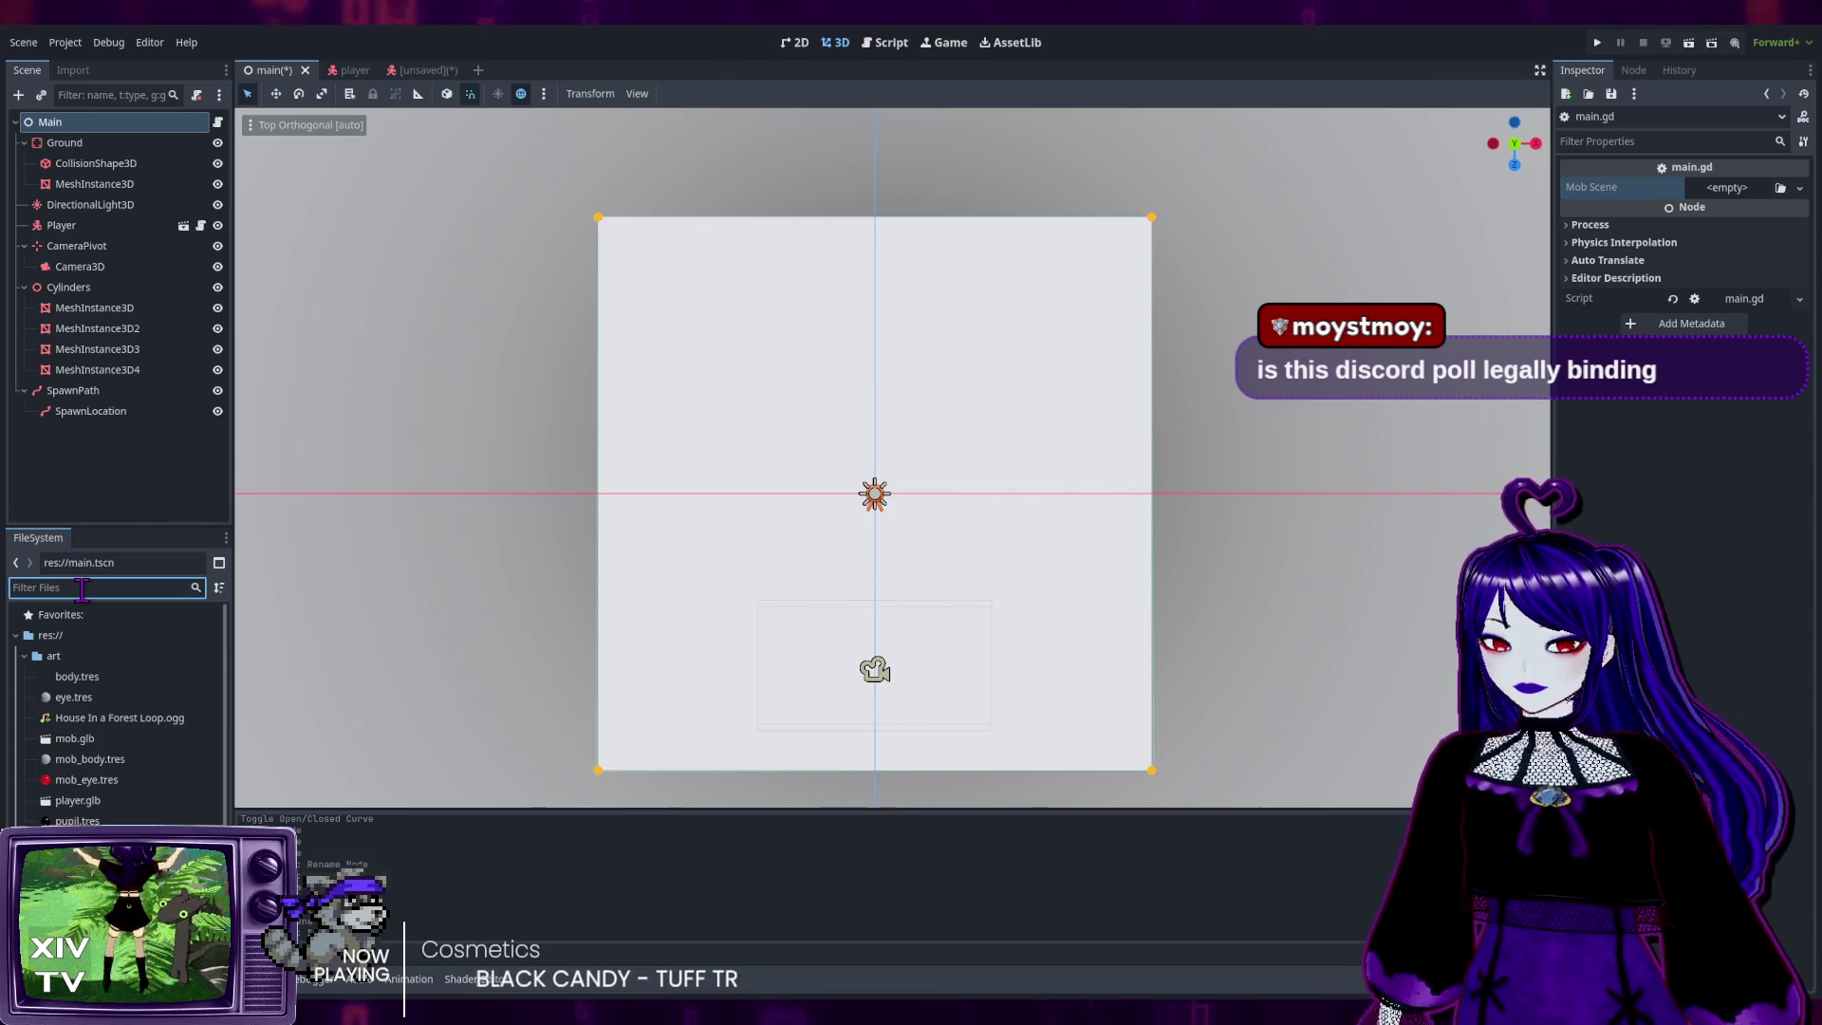
{"action": "type", "text": "mob"}
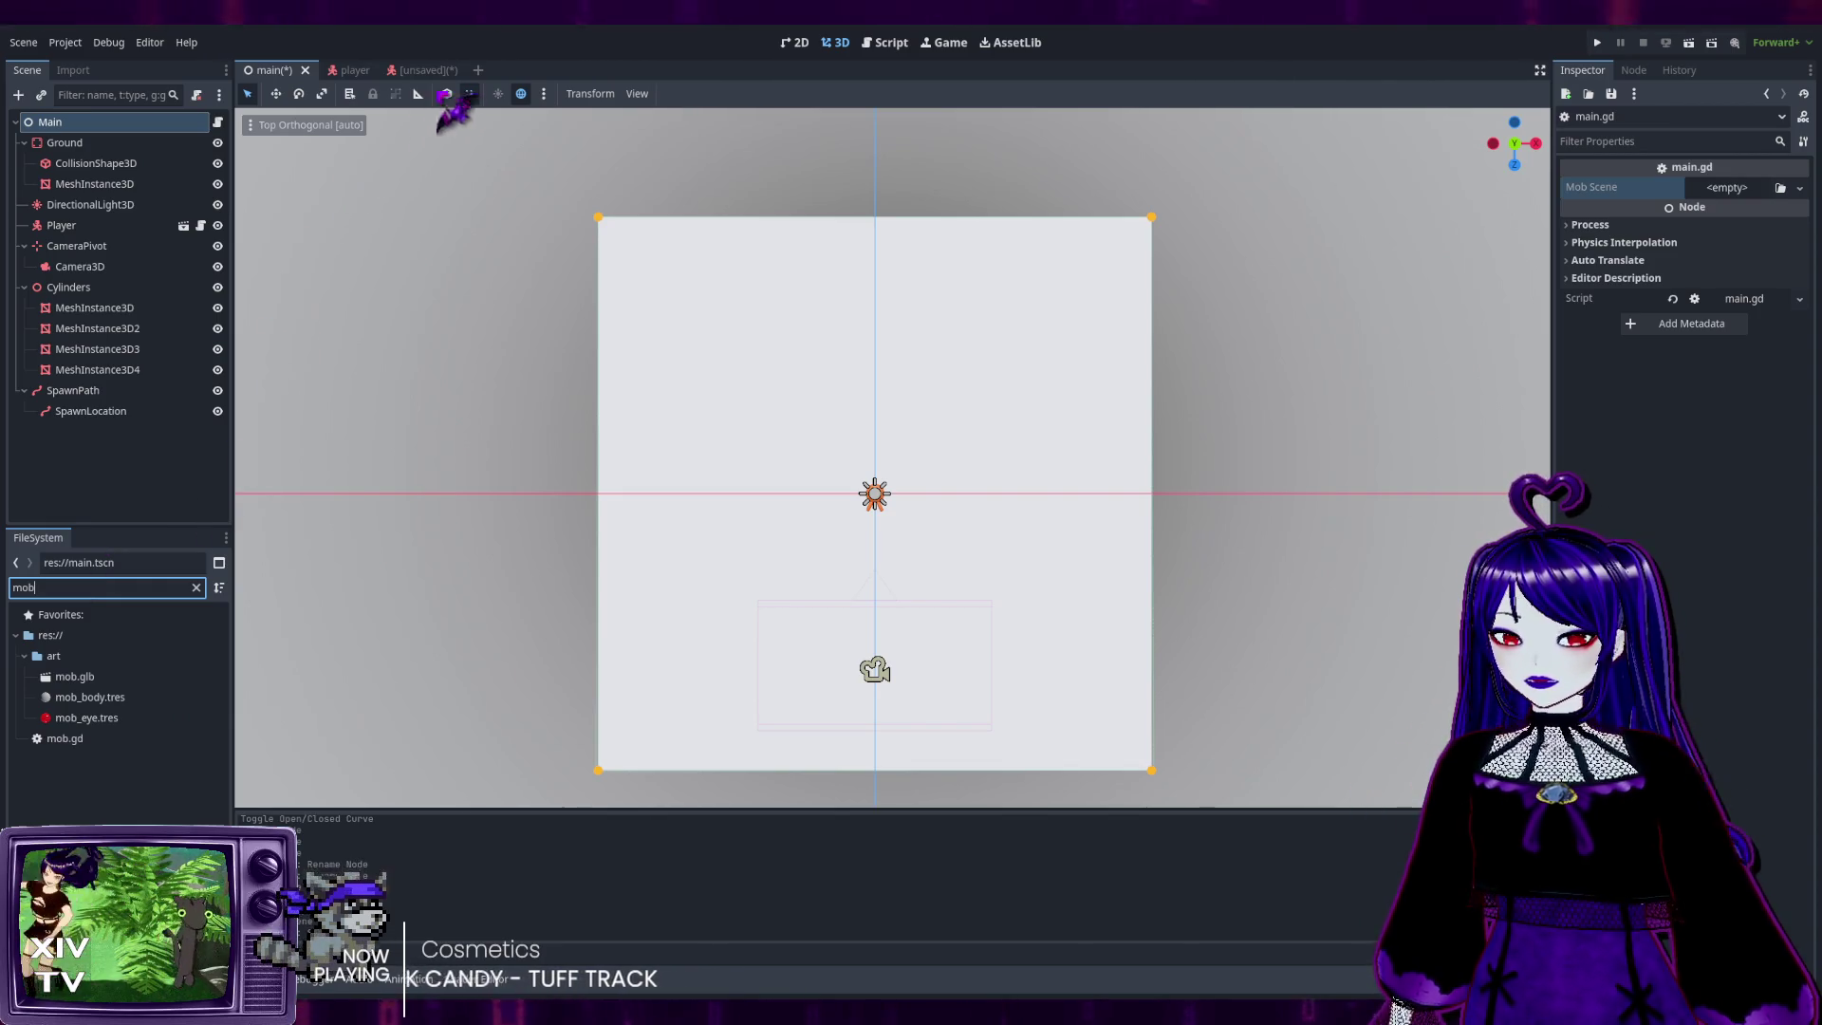
Step: Save the unsaved Mob scene as mob.tscn and return to the main scene
{"action": "left_click", "coordinate": [423, 70]}
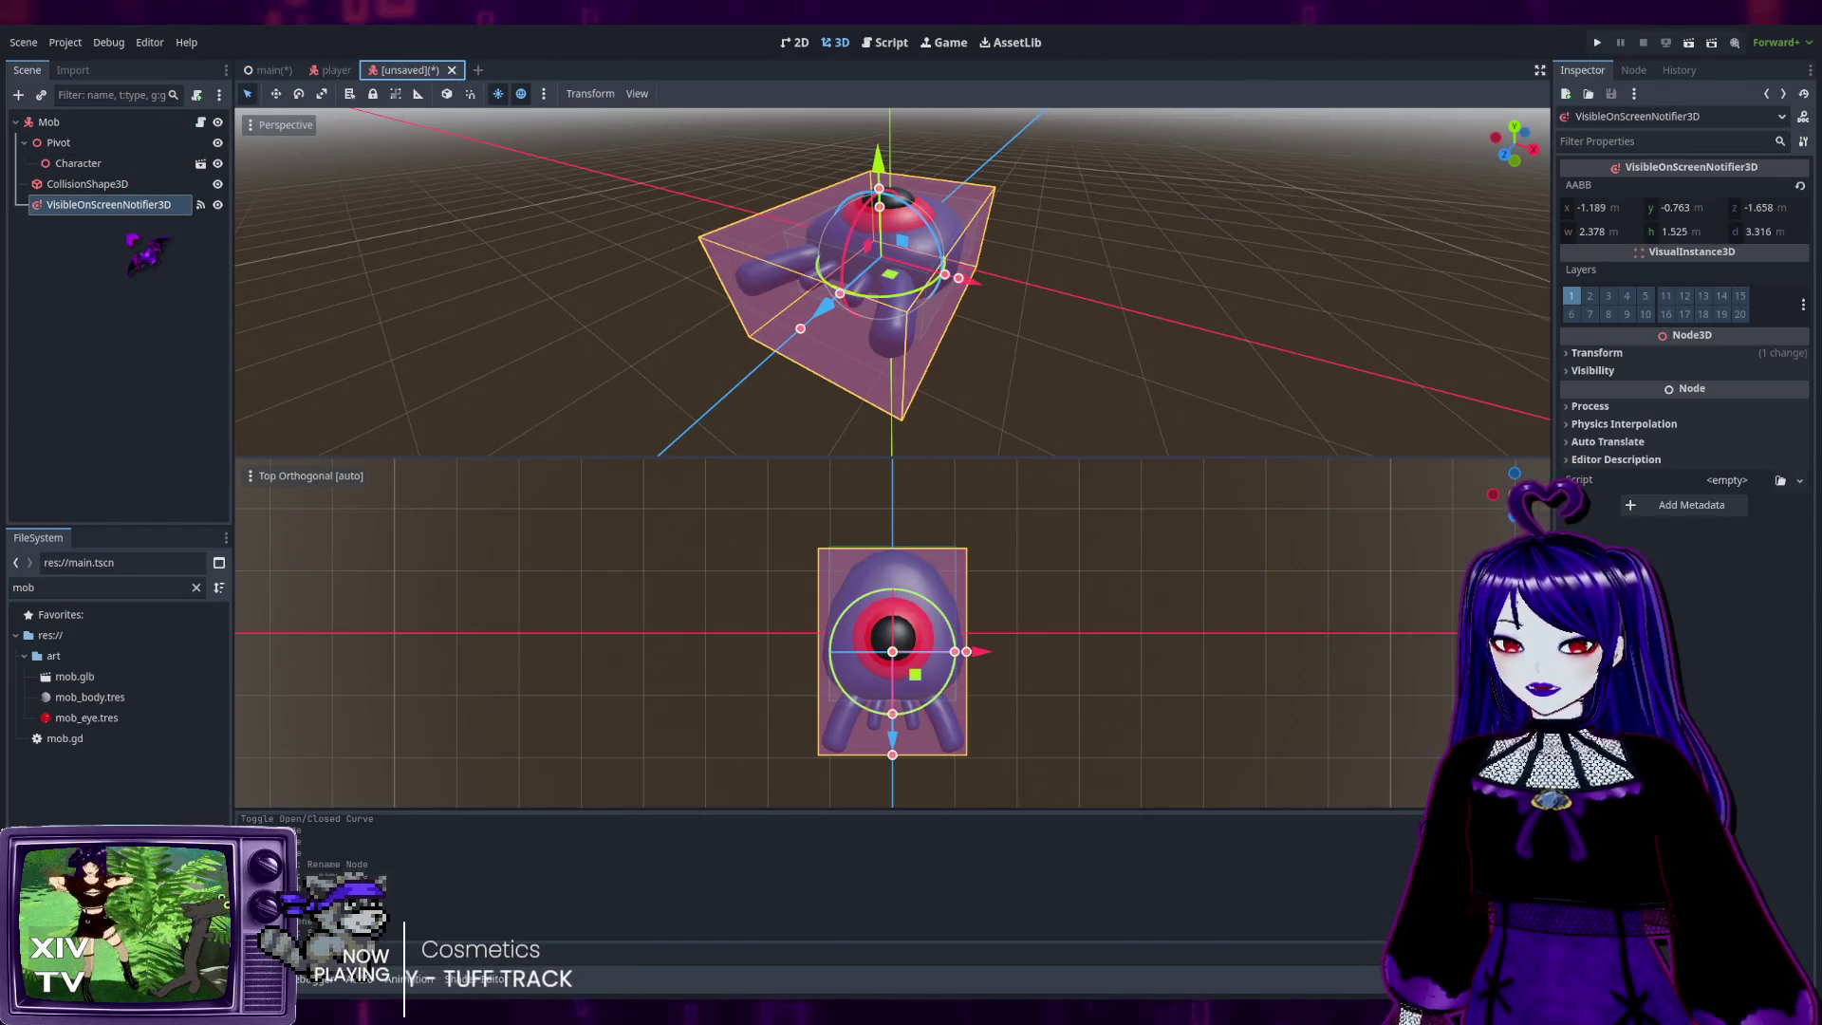
{"action": "left_click", "coordinate": [103, 124]}
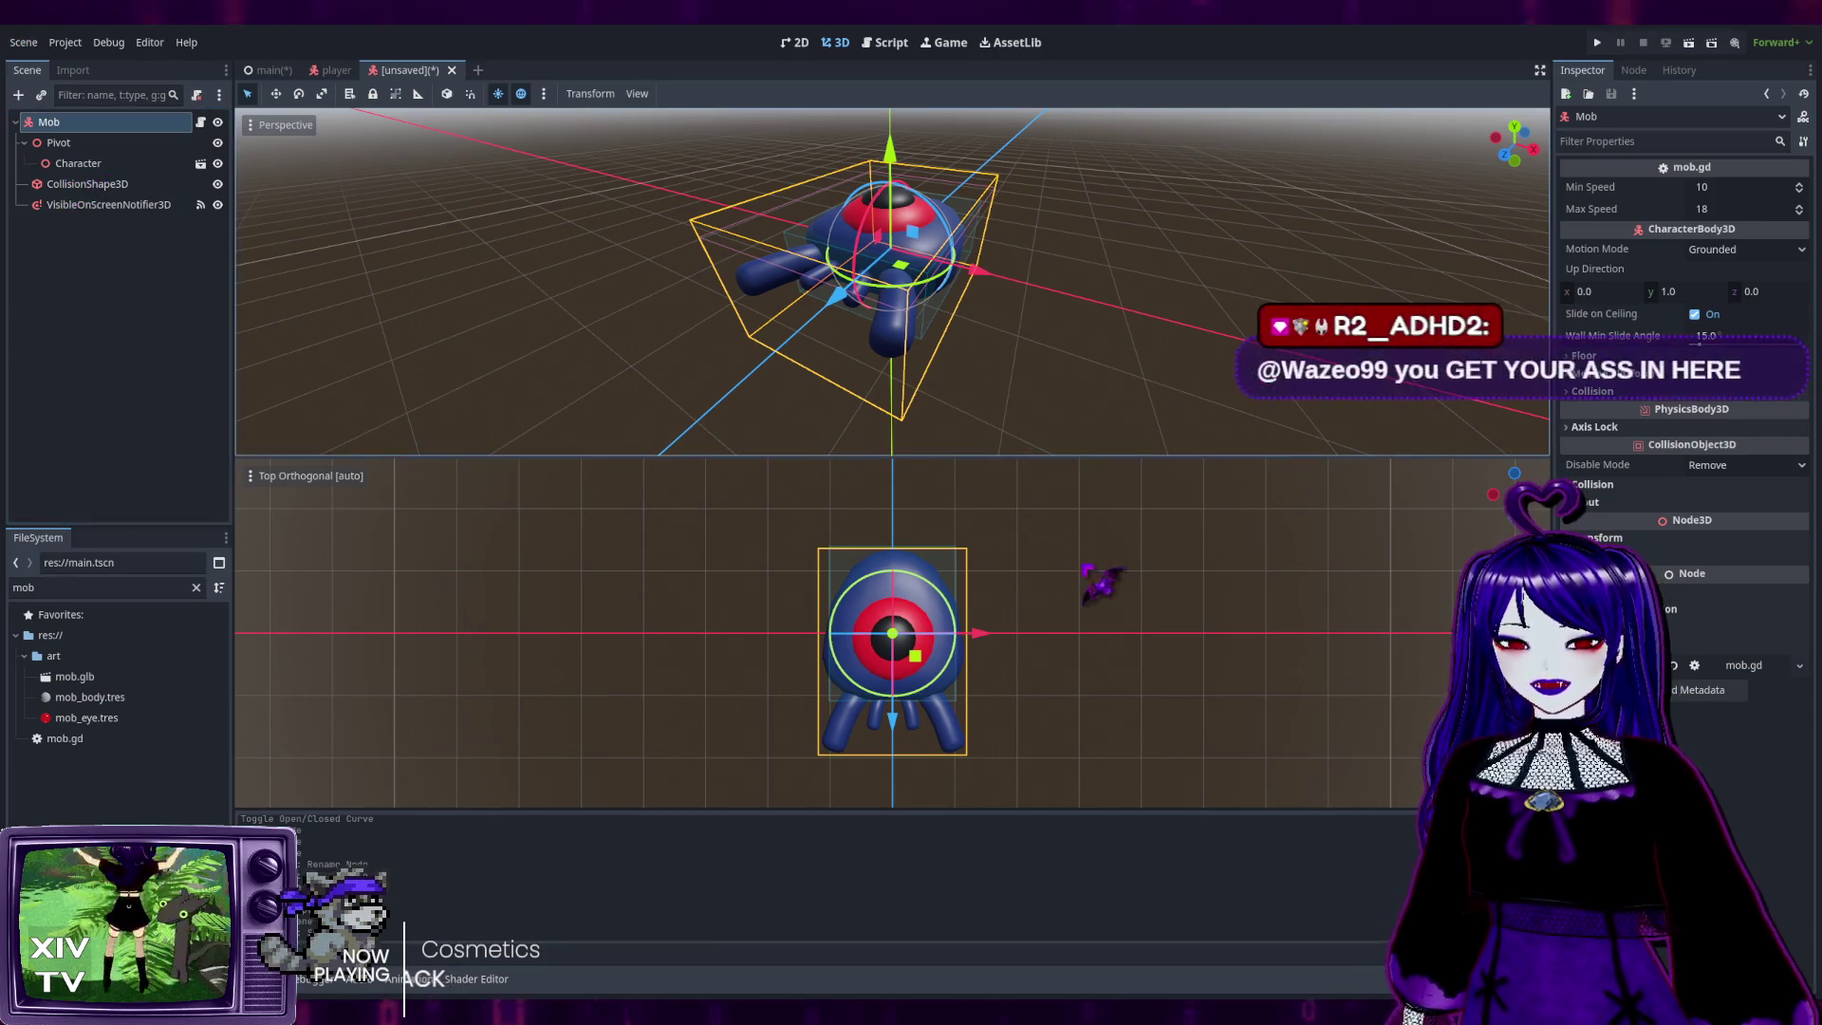
{"action": "key", "text": "ctrl+s"}
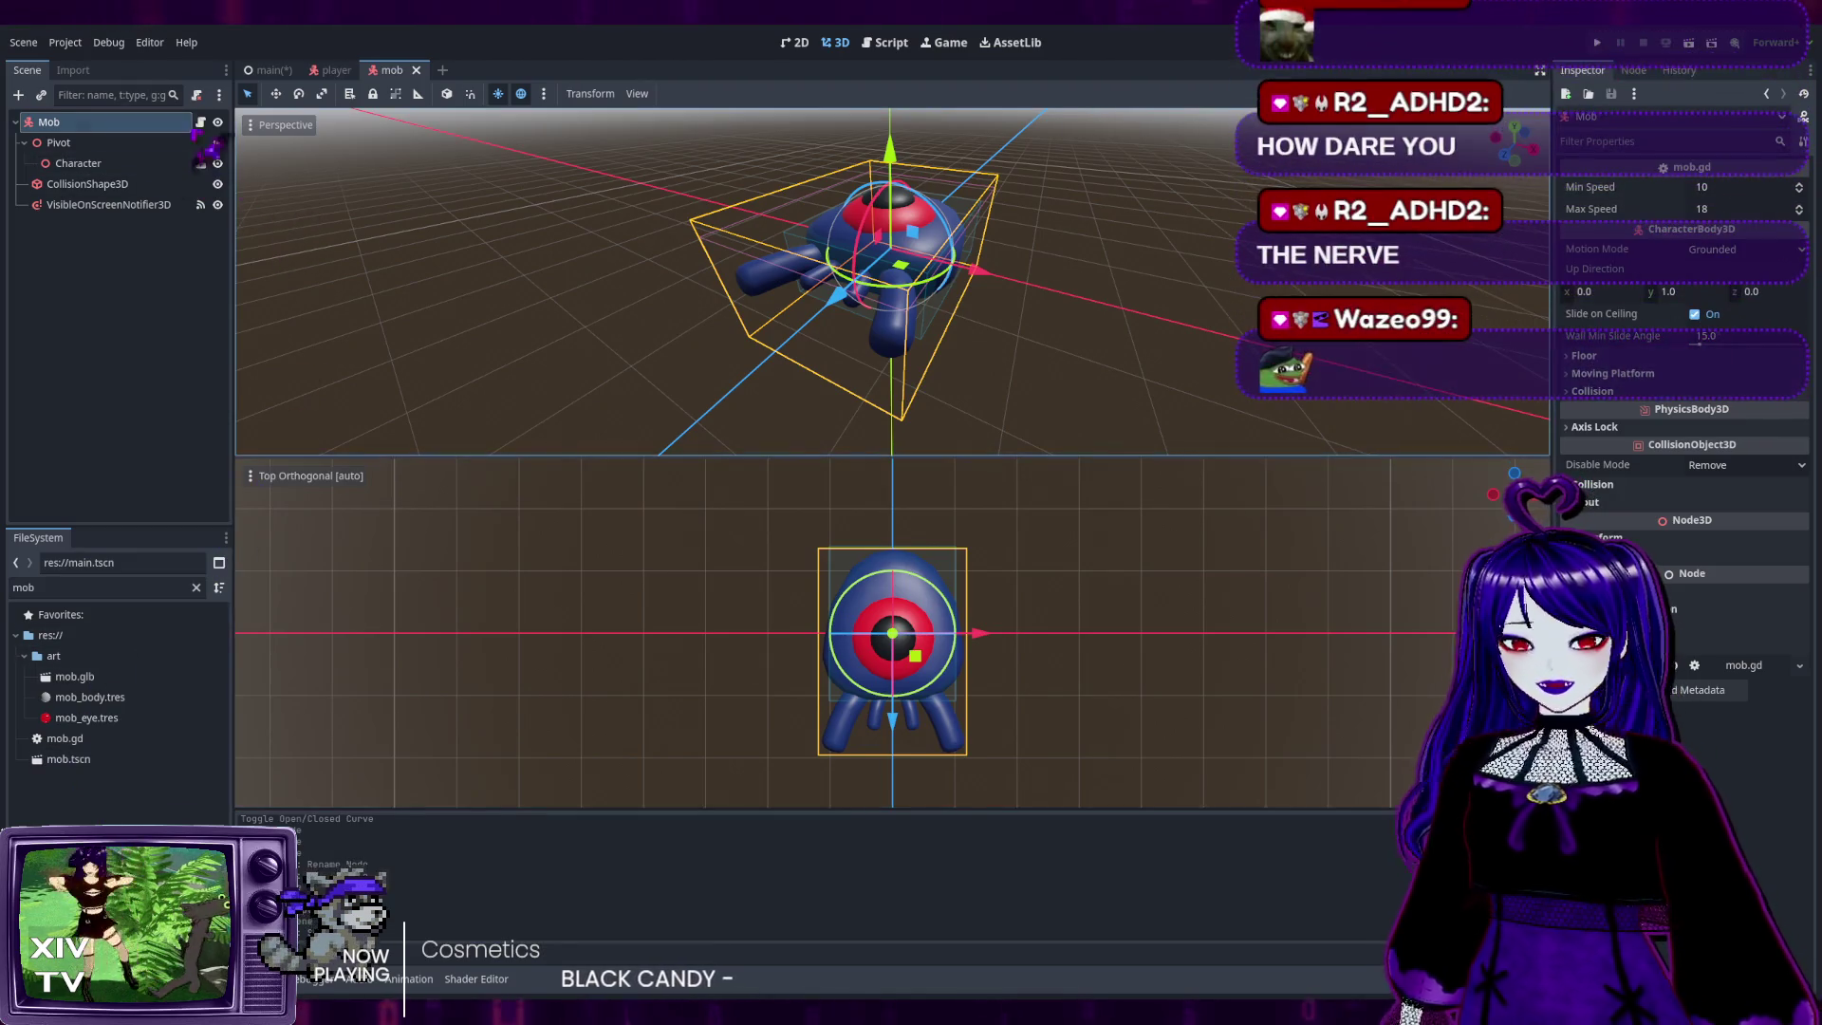
{"action": "left_click", "coordinate": [275, 71]}
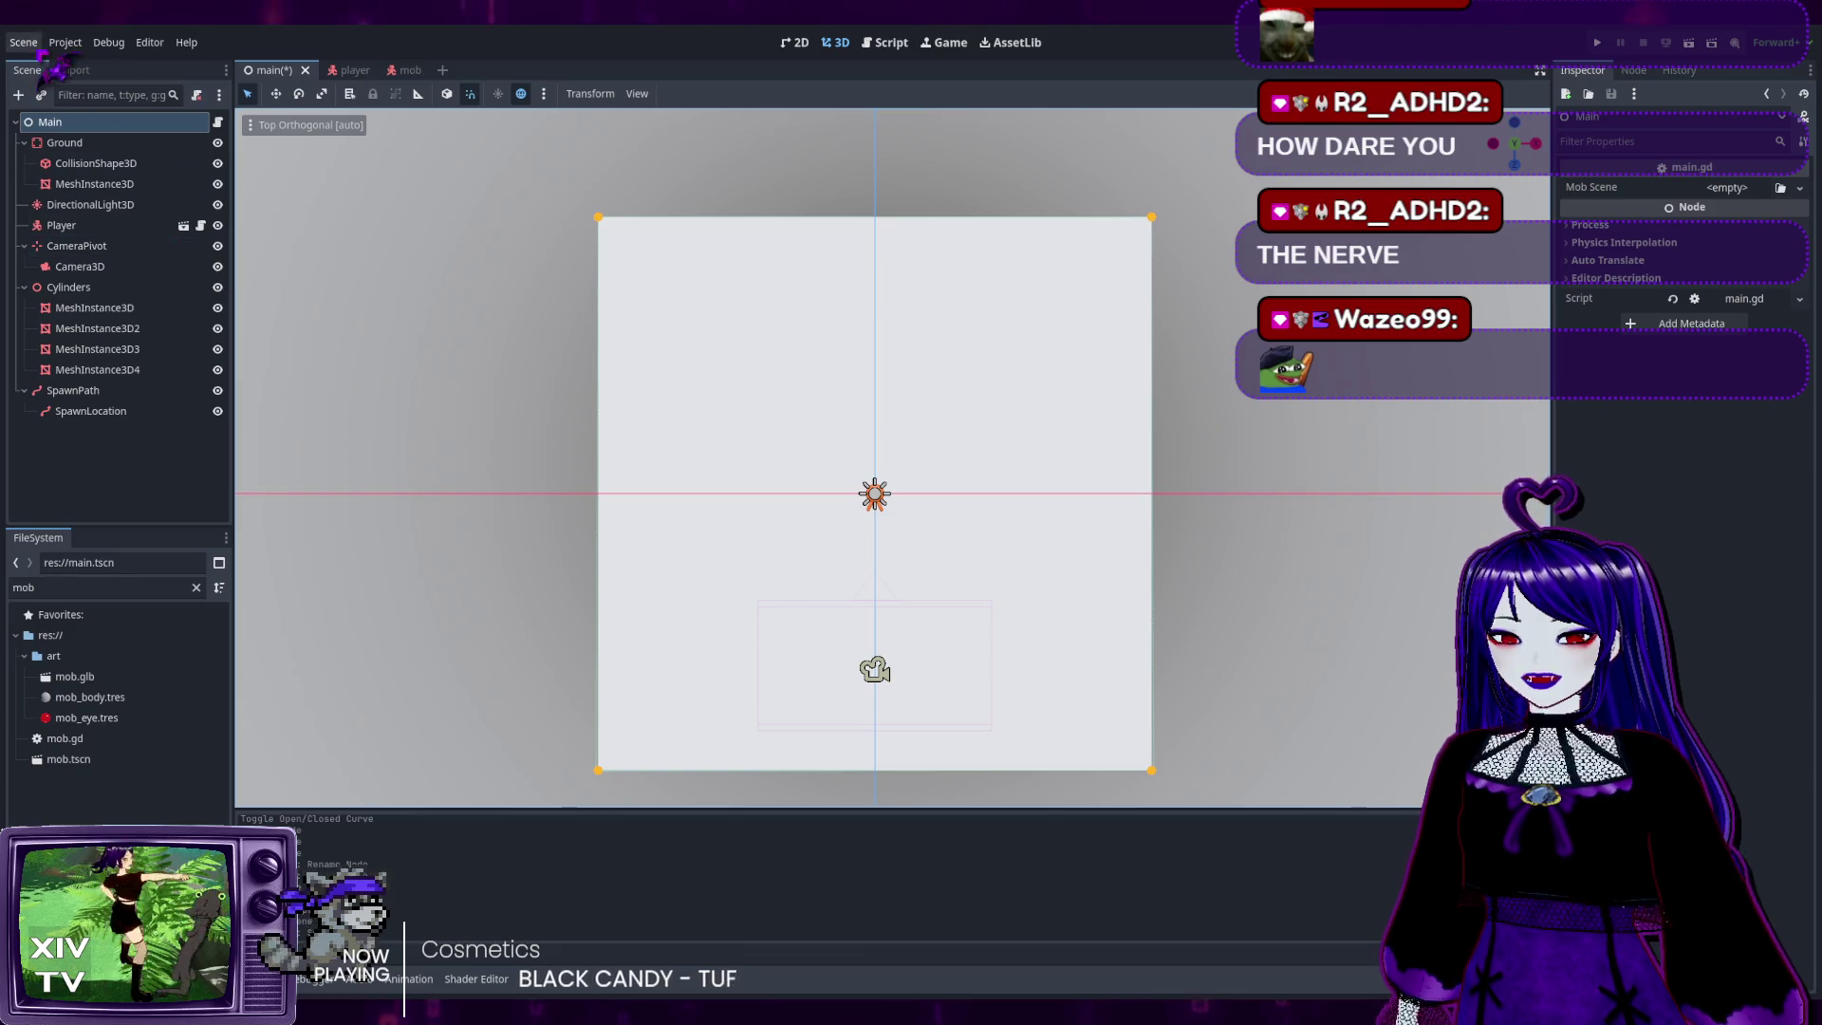
Step: Save main, assign mob.tscn as Main's Mob Scene, and add a Timer node
{"action": "key", "text": "ctrl+s"}
{"action": "left_click", "coordinate": [92, 816]}
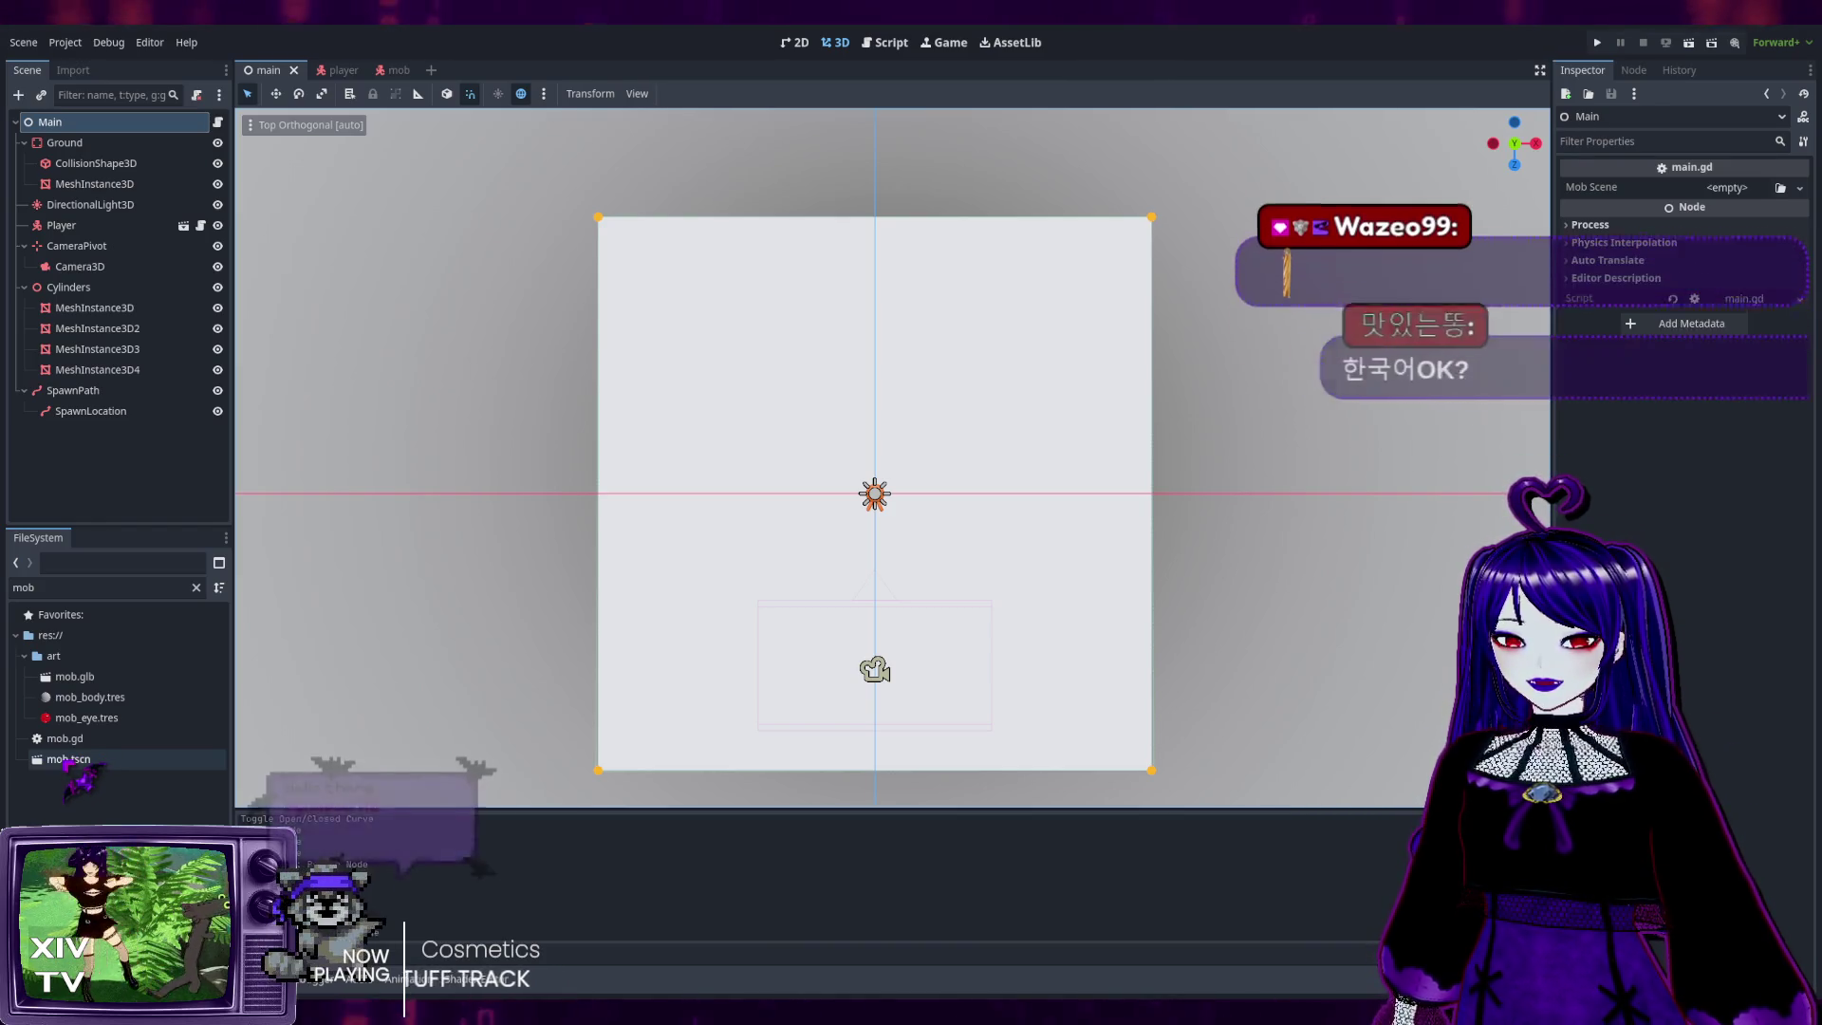
{"action": "mouse_move", "coordinate": [69, 759]}
{"action": "left_mouse_down"}
{"action": "mouse_move", "coordinate": [284, 778]}
{"action": "mouse_move", "coordinate": [1139, 427]}
{"action": "mouse_move", "coordinate": [1575, 171]}
{"action": "mouse_move", "coordinate": [1729, 190]}
{"action": "left_mouse_up"}
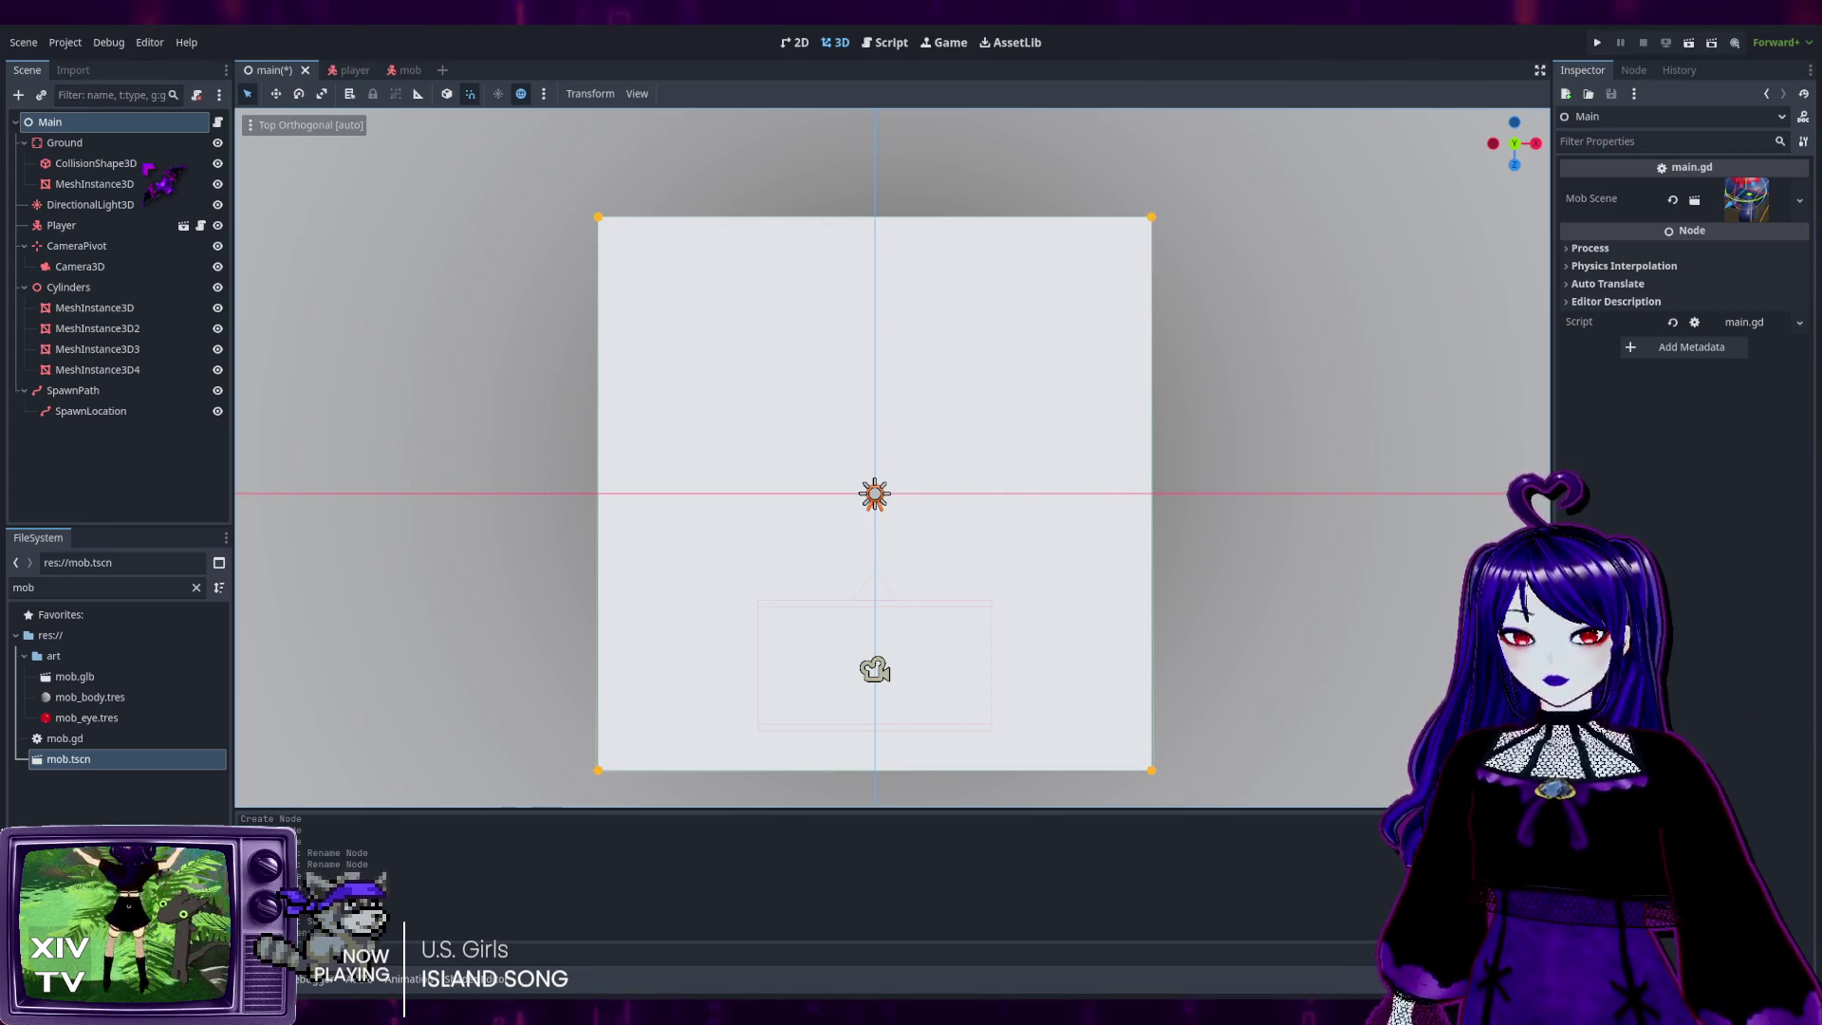
{"action": "key", "text": "ctrl+shift+z"}
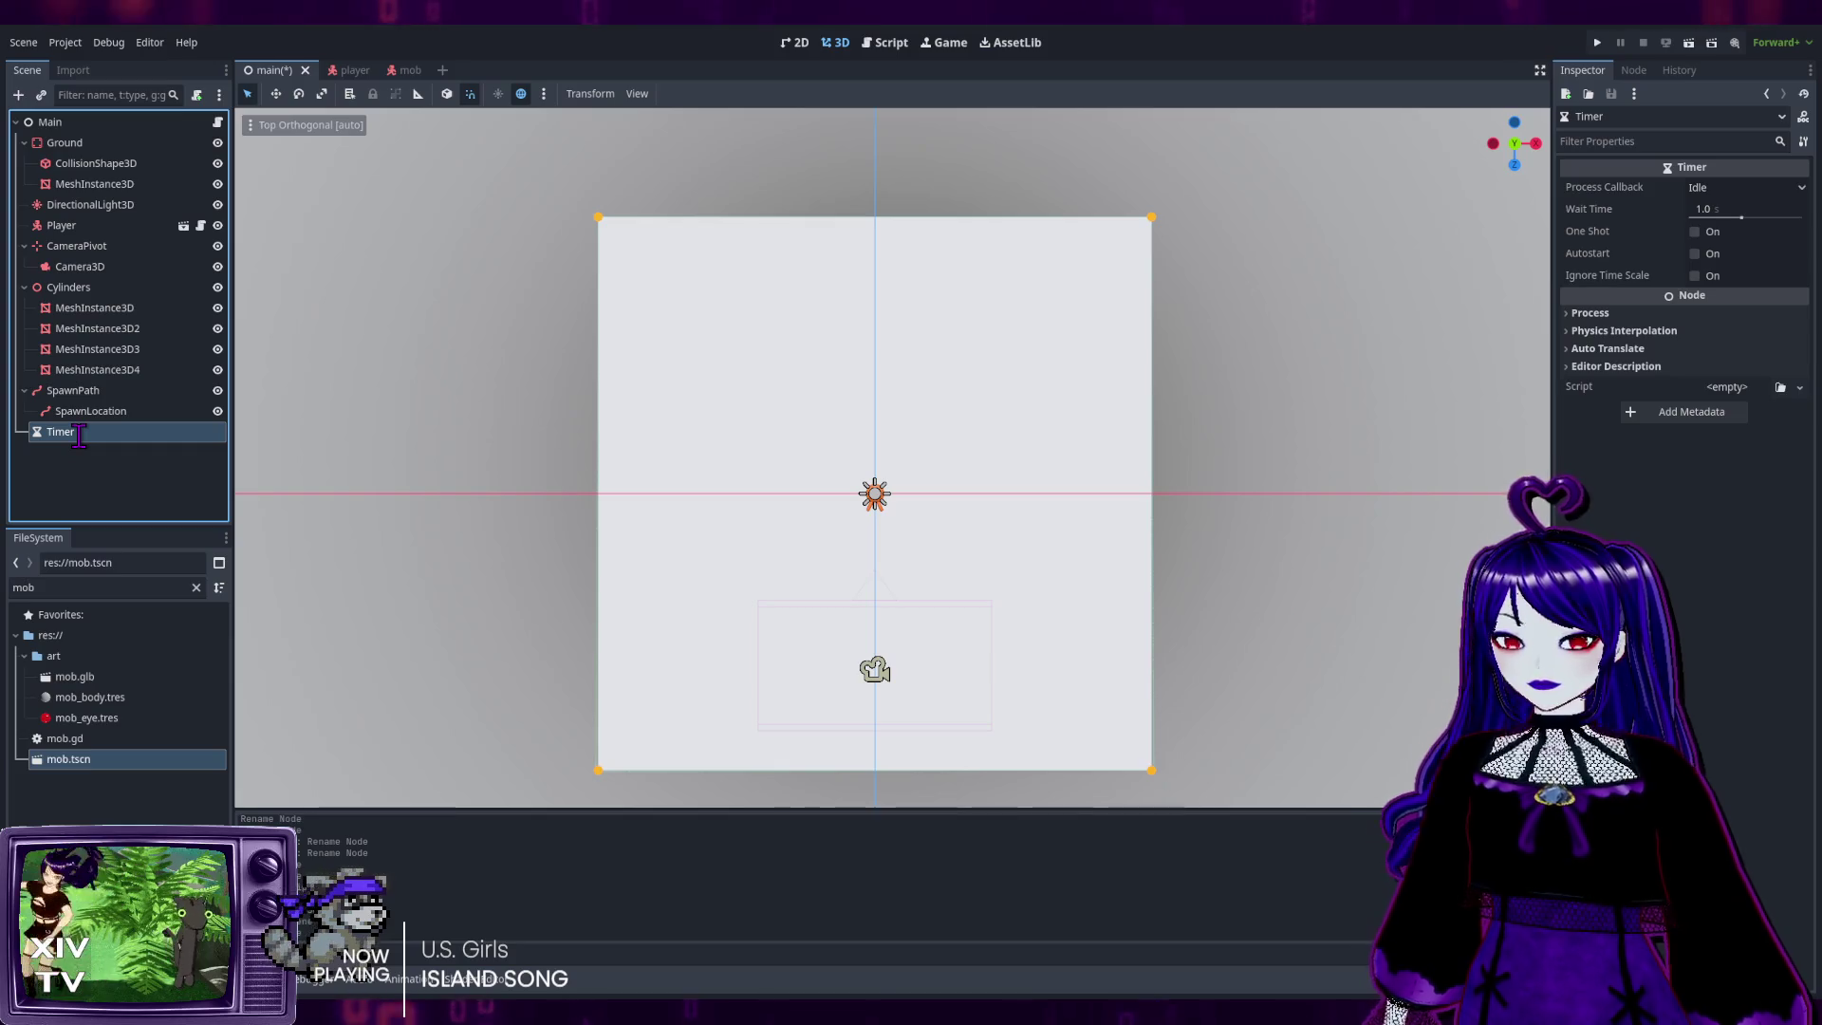
Step: Rename the new Timer node under Main to MobTimer
{"action": "type", "text": "MobTimer"}
{"action": "key", "text": "Return"}
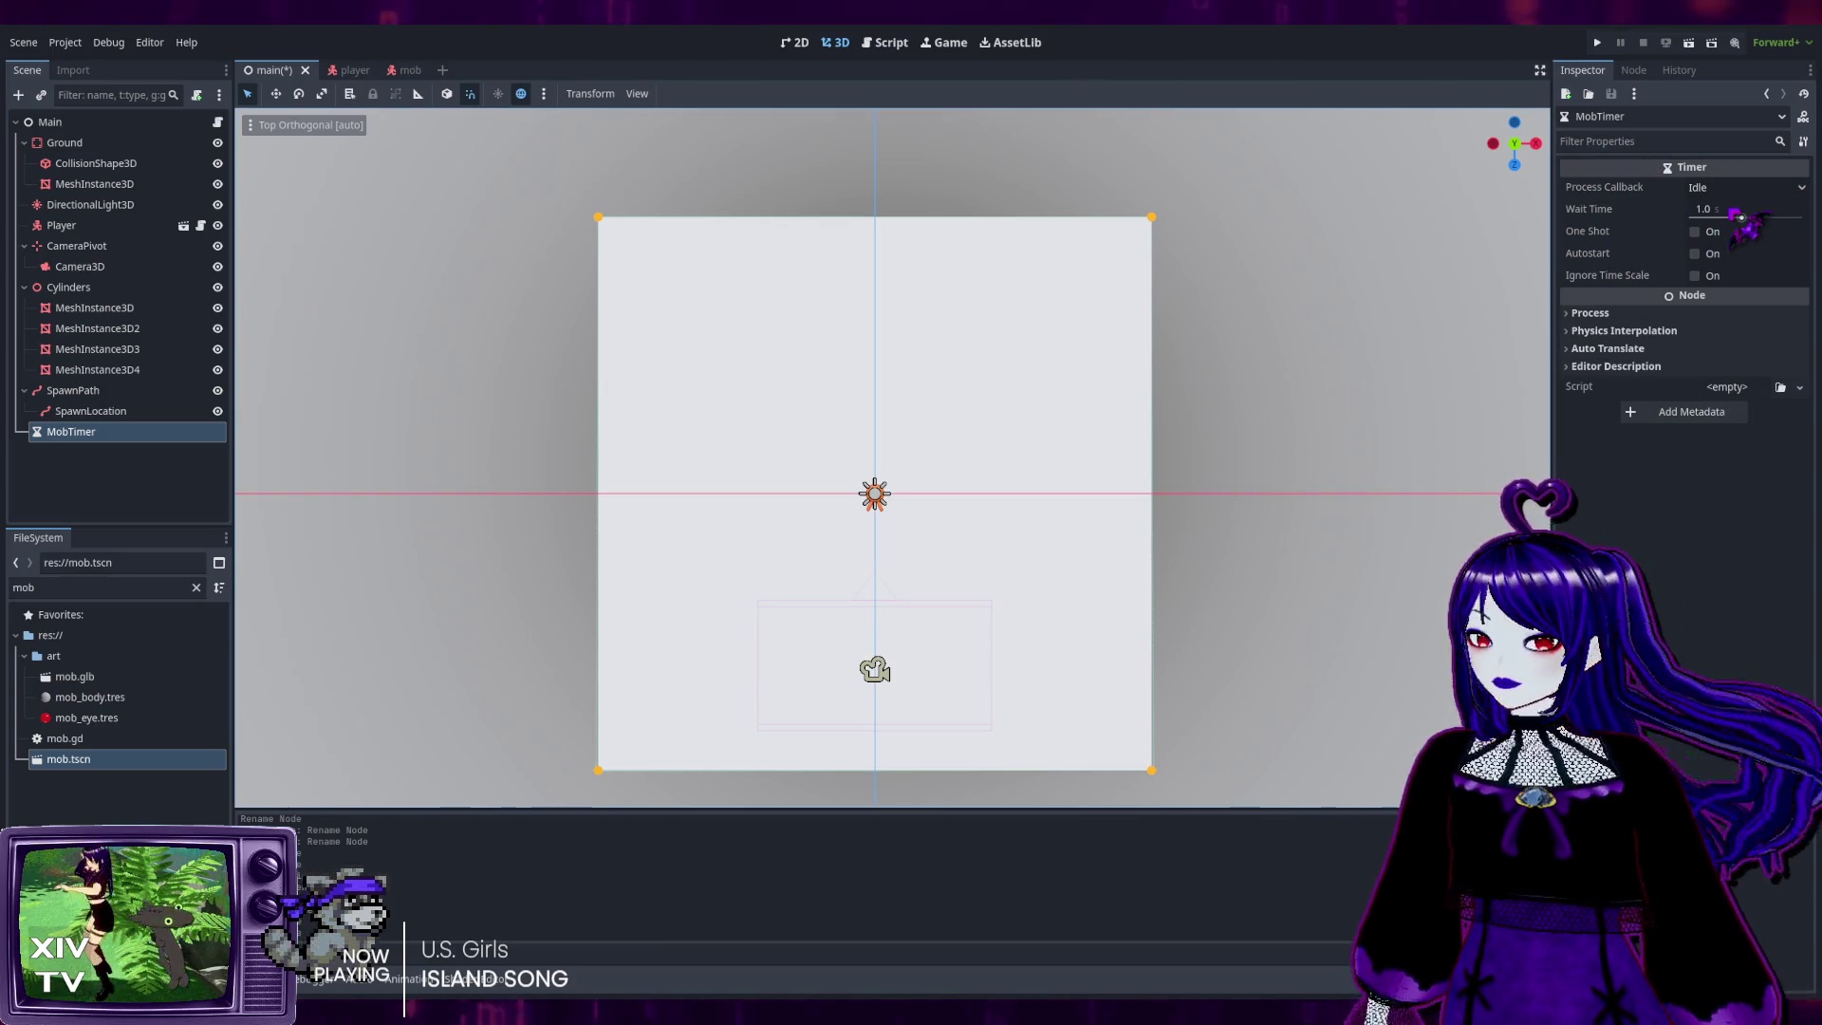
Step: Set MobTimer's Wait Time to 0.5 s, enable Autostart, and reselect Main
{"action": "left_click", "coordinate": [1740, 210]}
{"action": "type", "text": "0.5"}
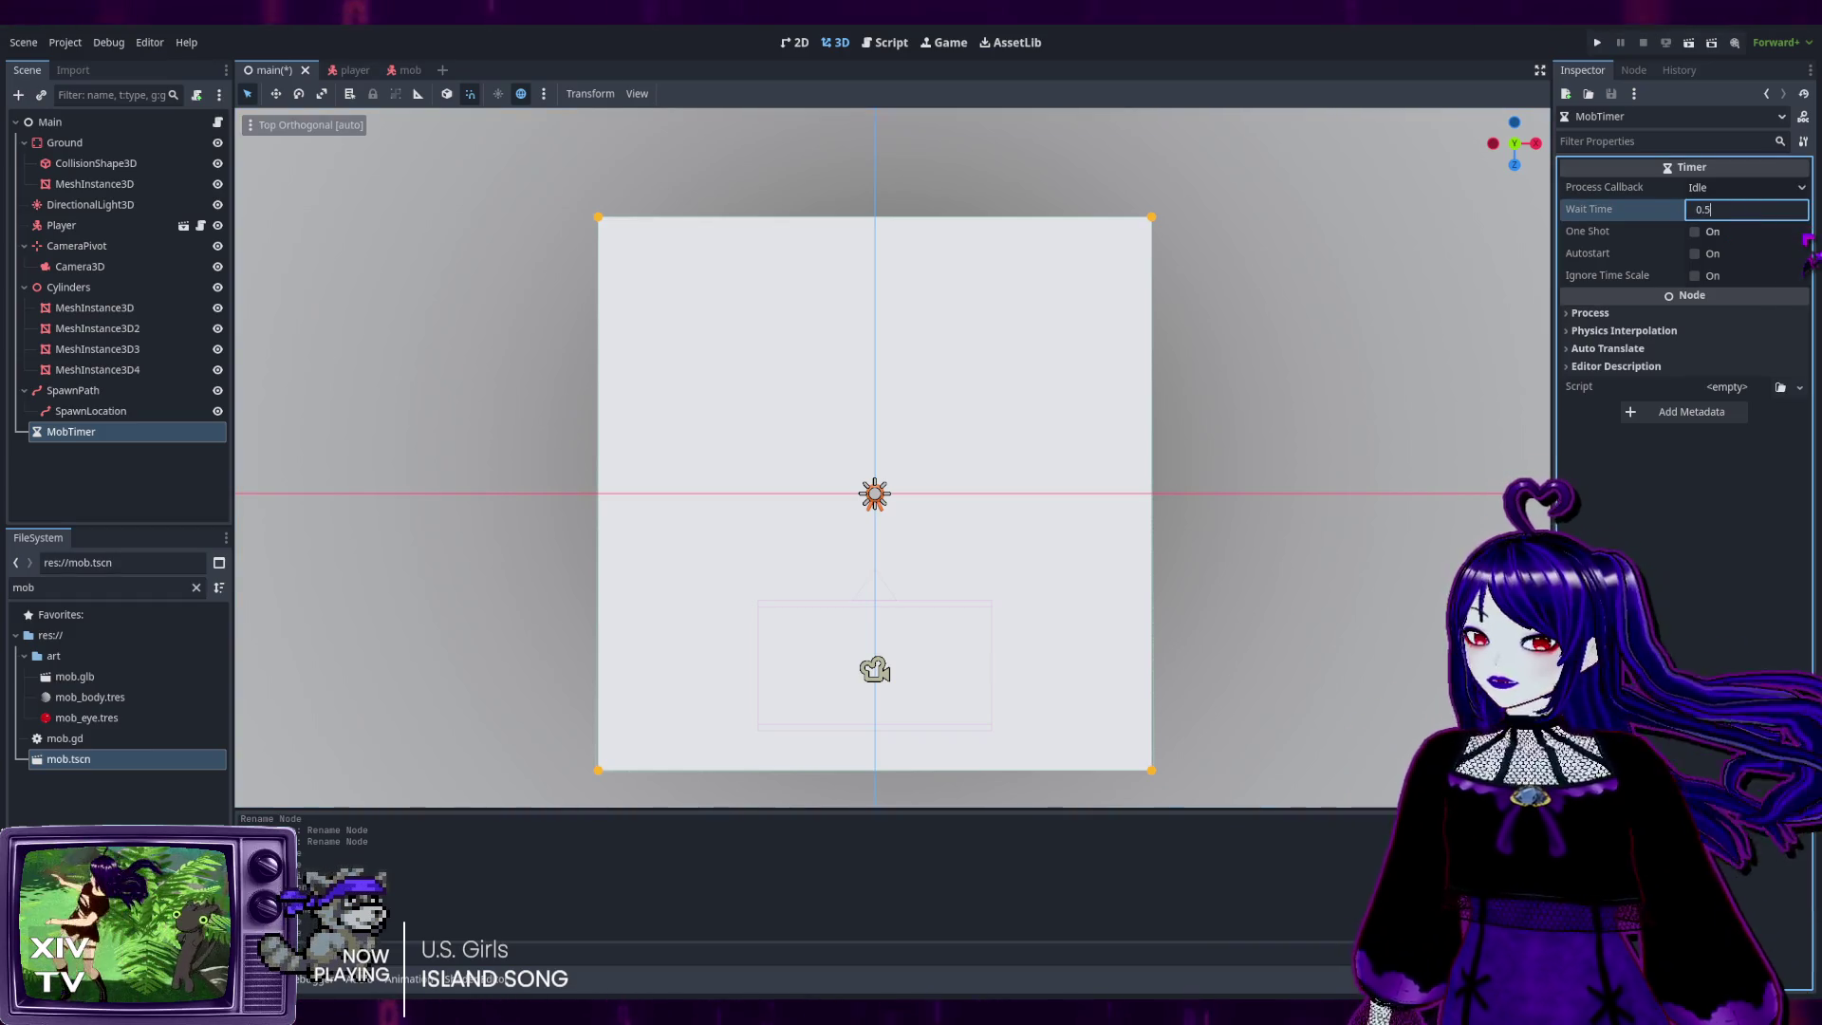
{"action": "key", "text": "Return"}
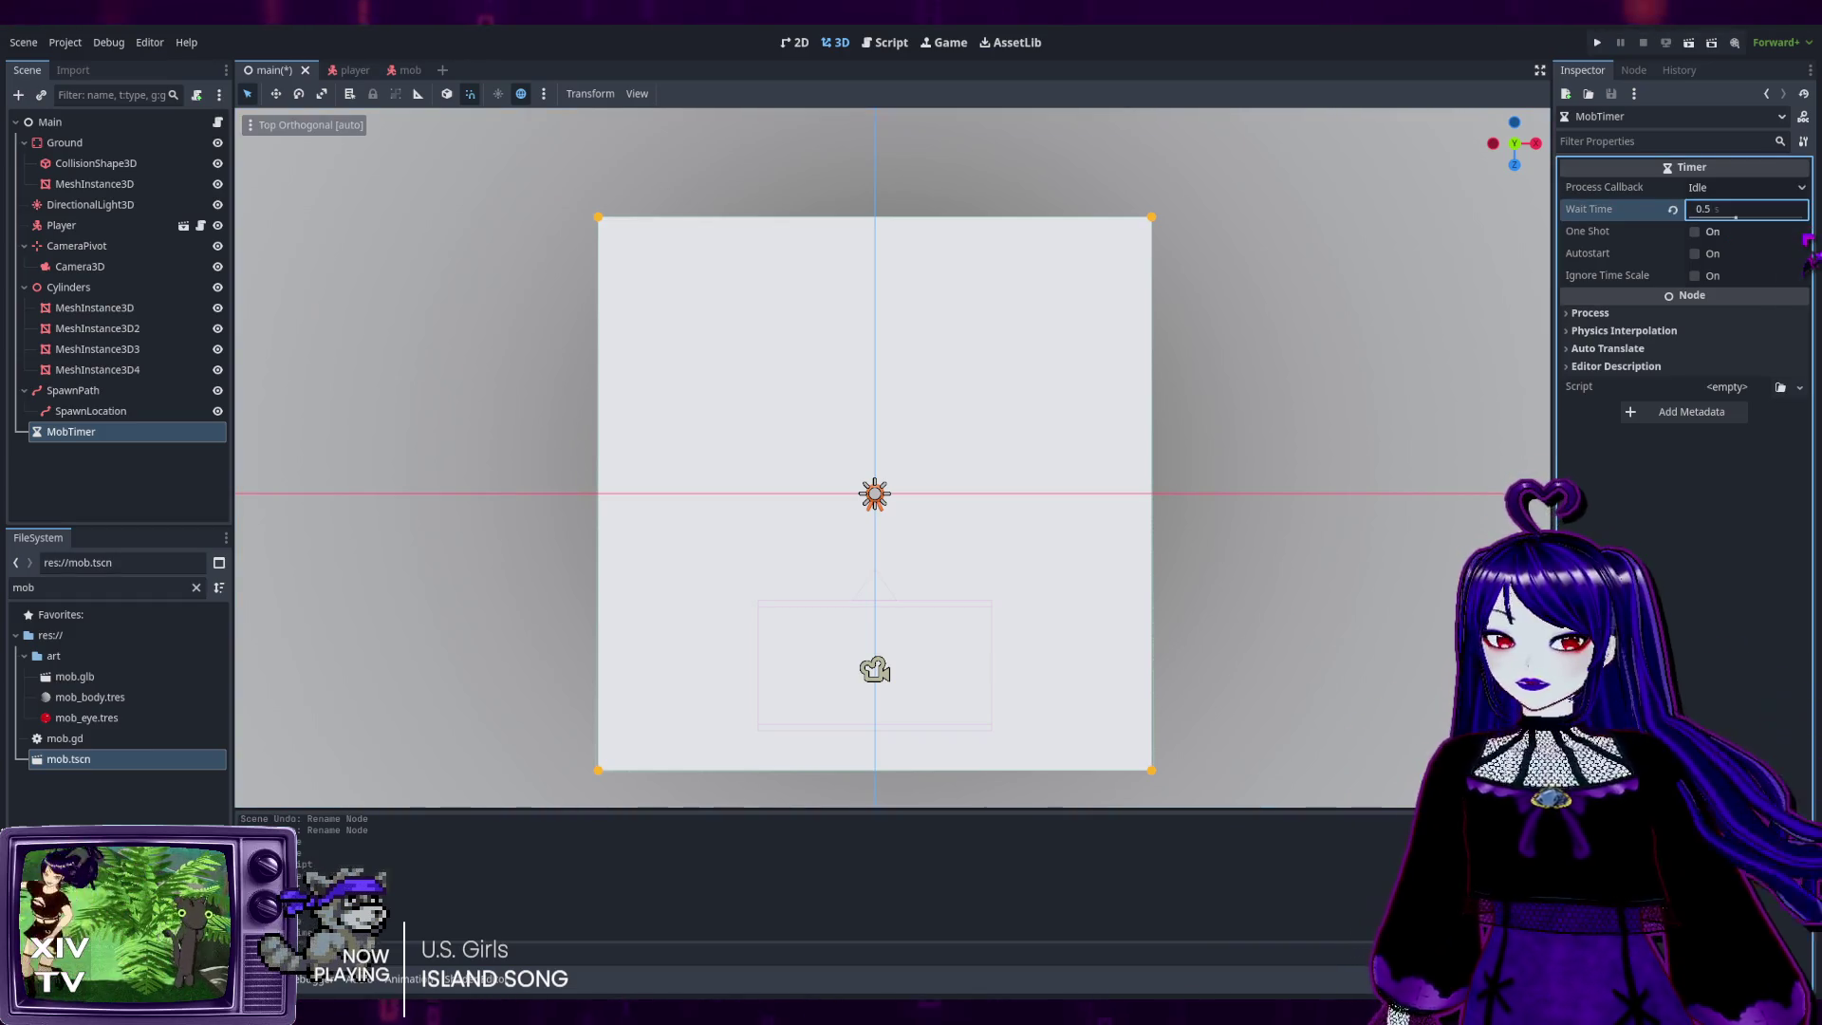
{"action": "left_click", "coordinate": [1694, 253]}
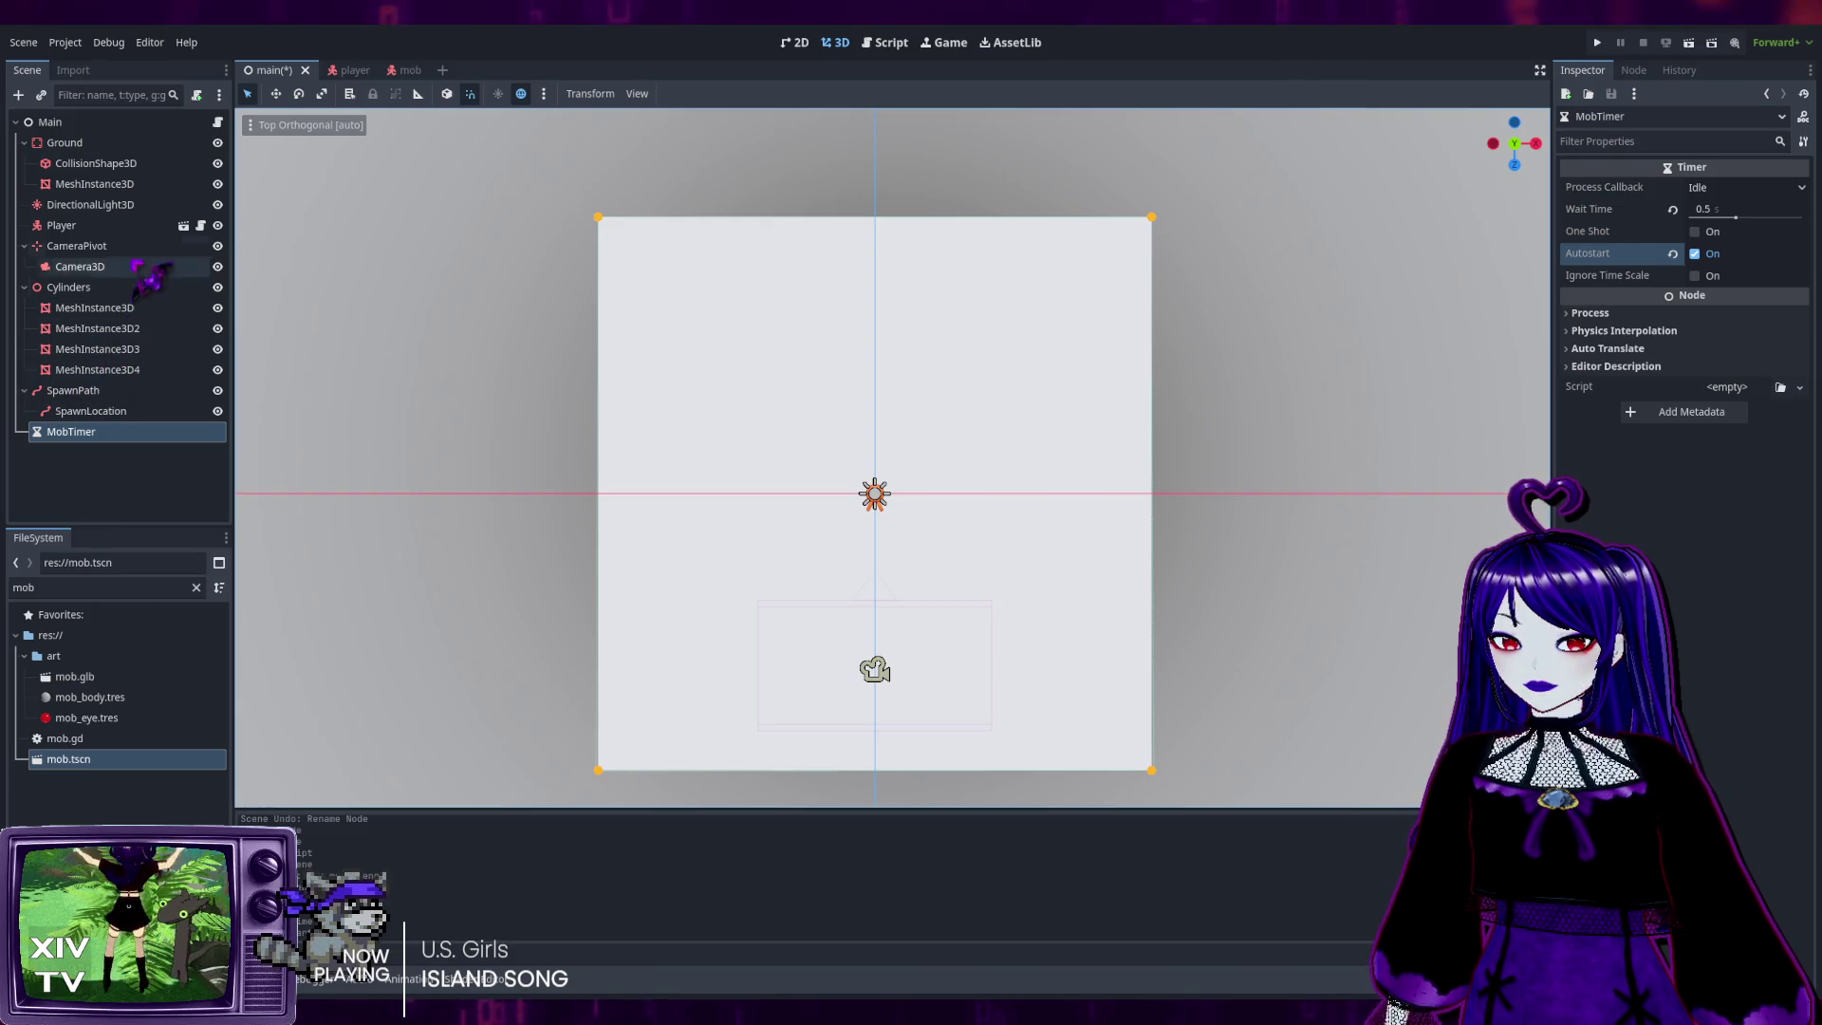
{"action": "left_click", "coordinate": [95, 122]}
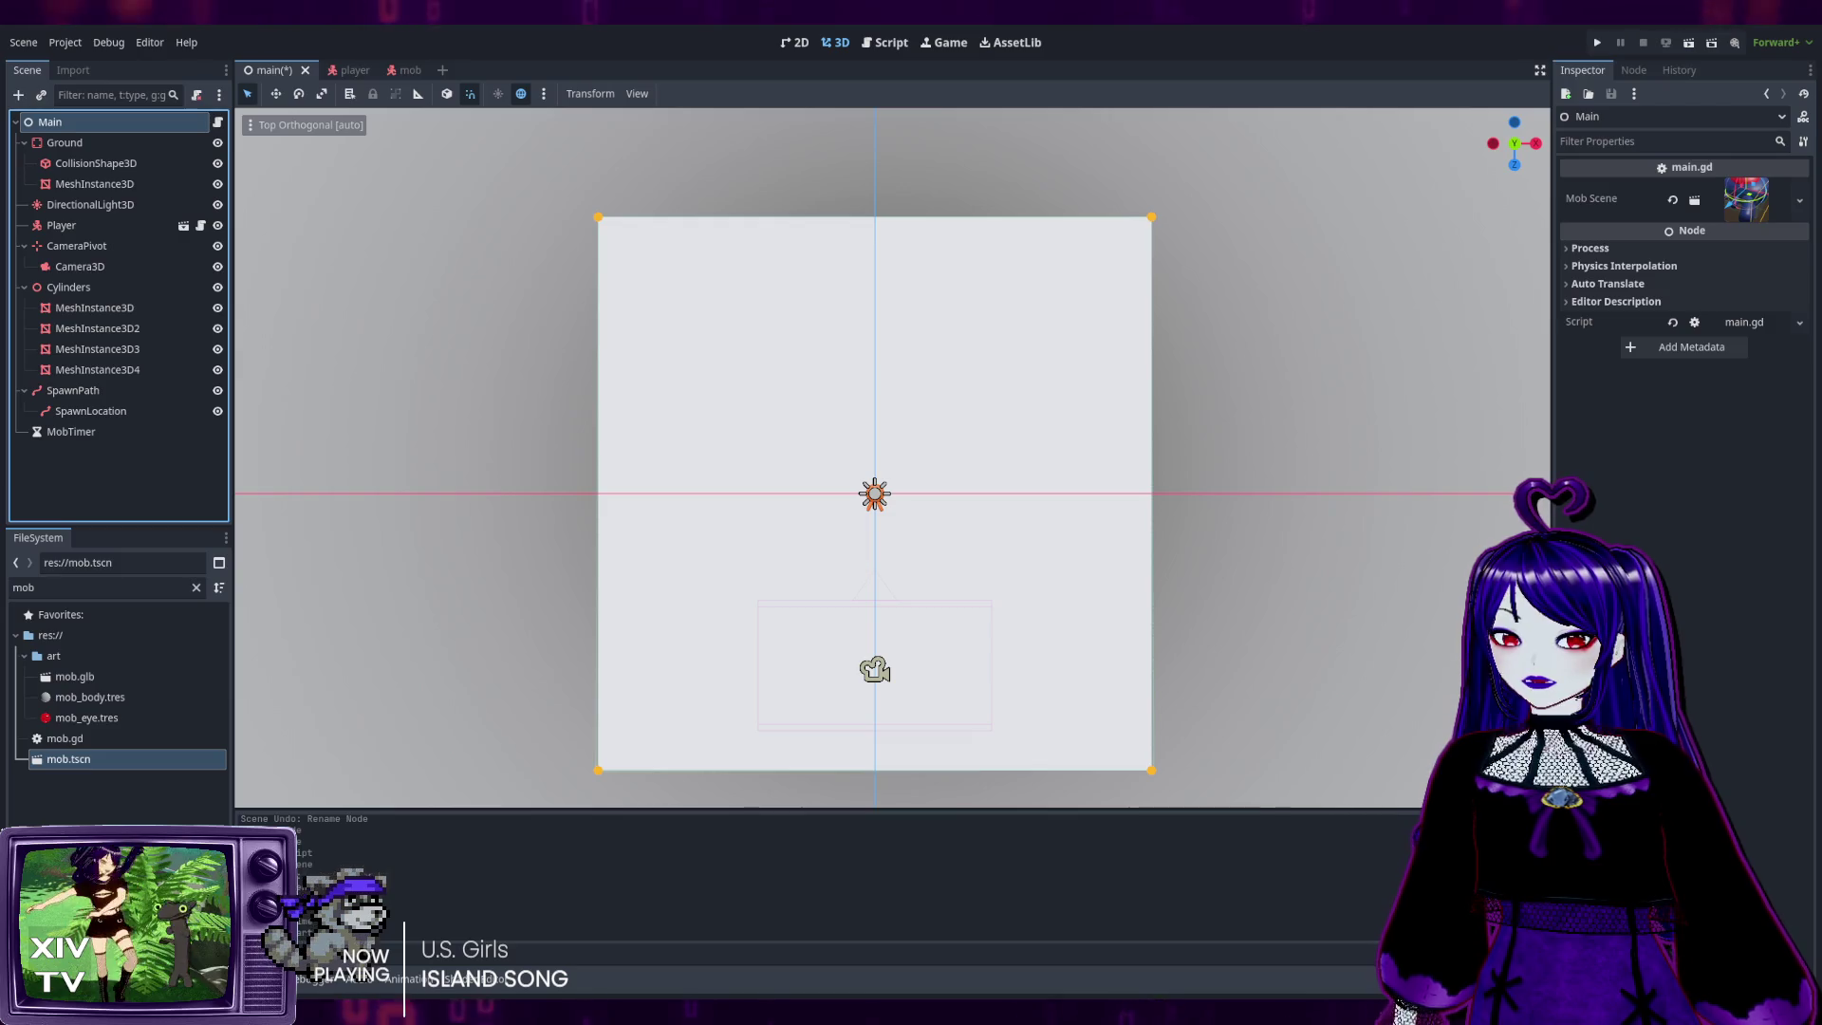
Step: Show the Main node's Signals list, then filter it for 'time' and clear the filter
{"action": "left_click", "coordinate": [1633, 71]}
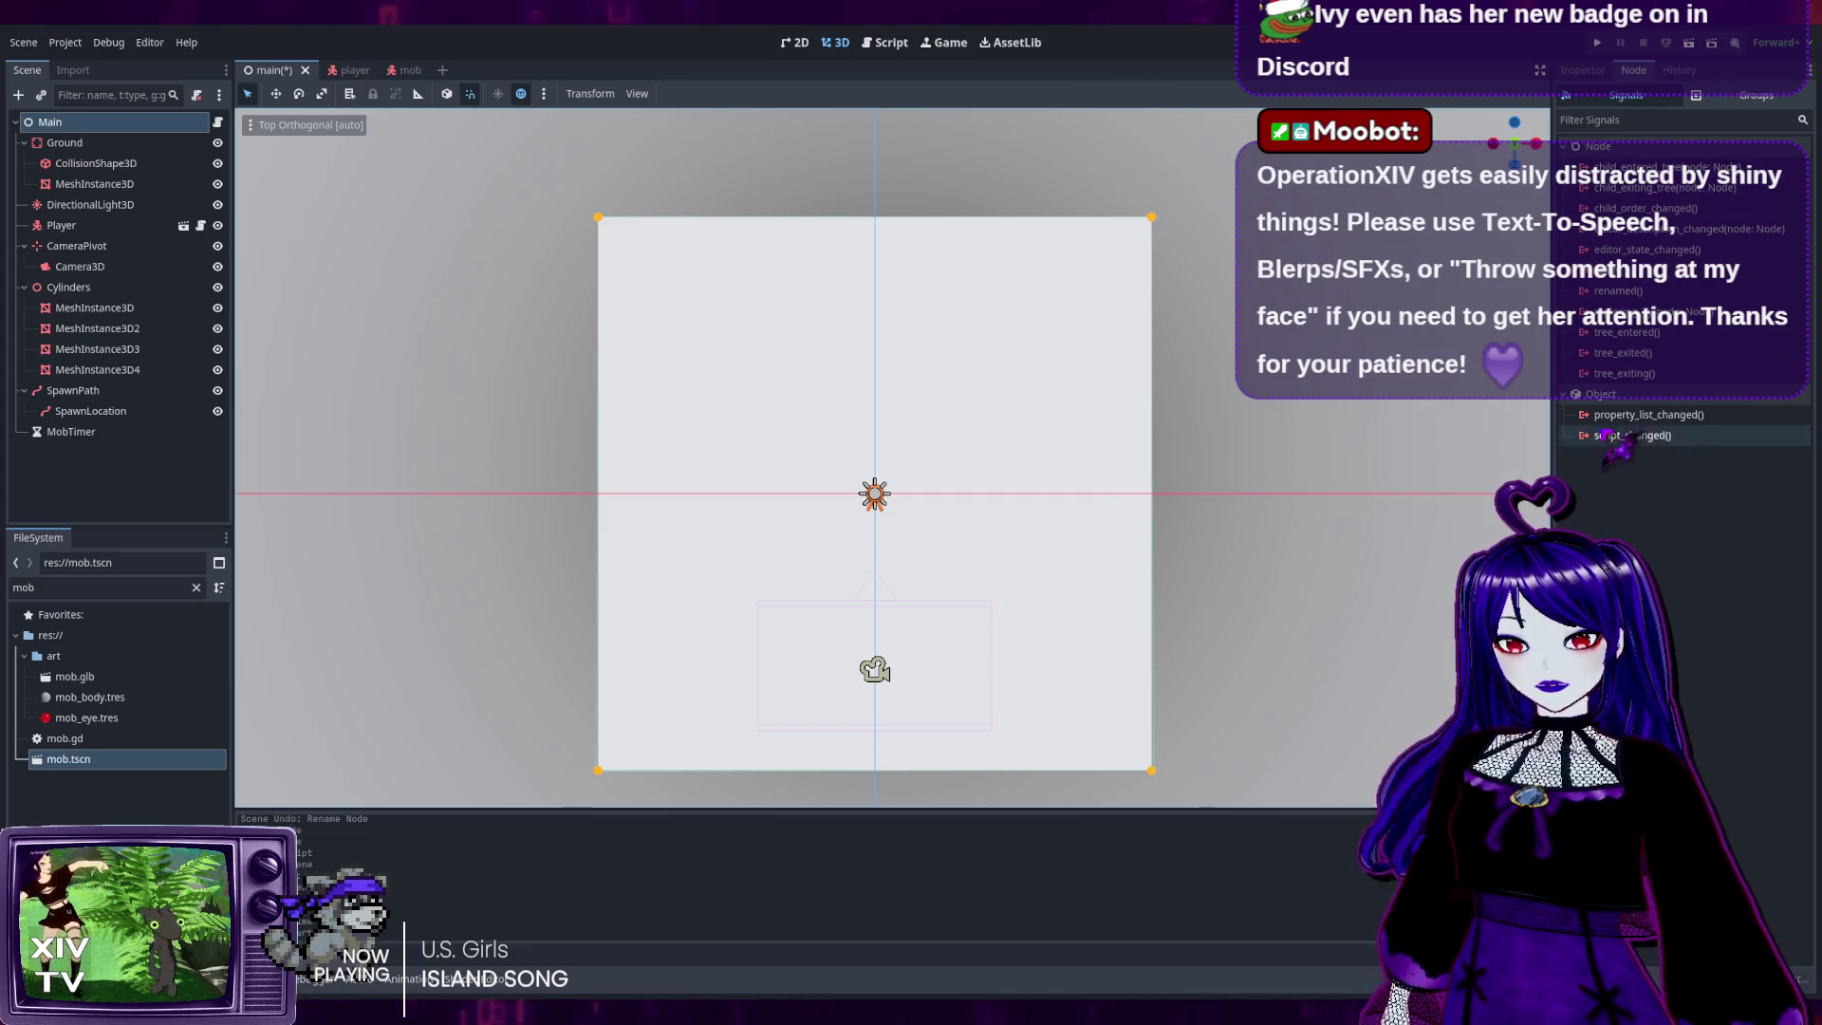
{"action": "left_click", "coordinate": [1640, 121]}
{"action": "type", "text": "time"}
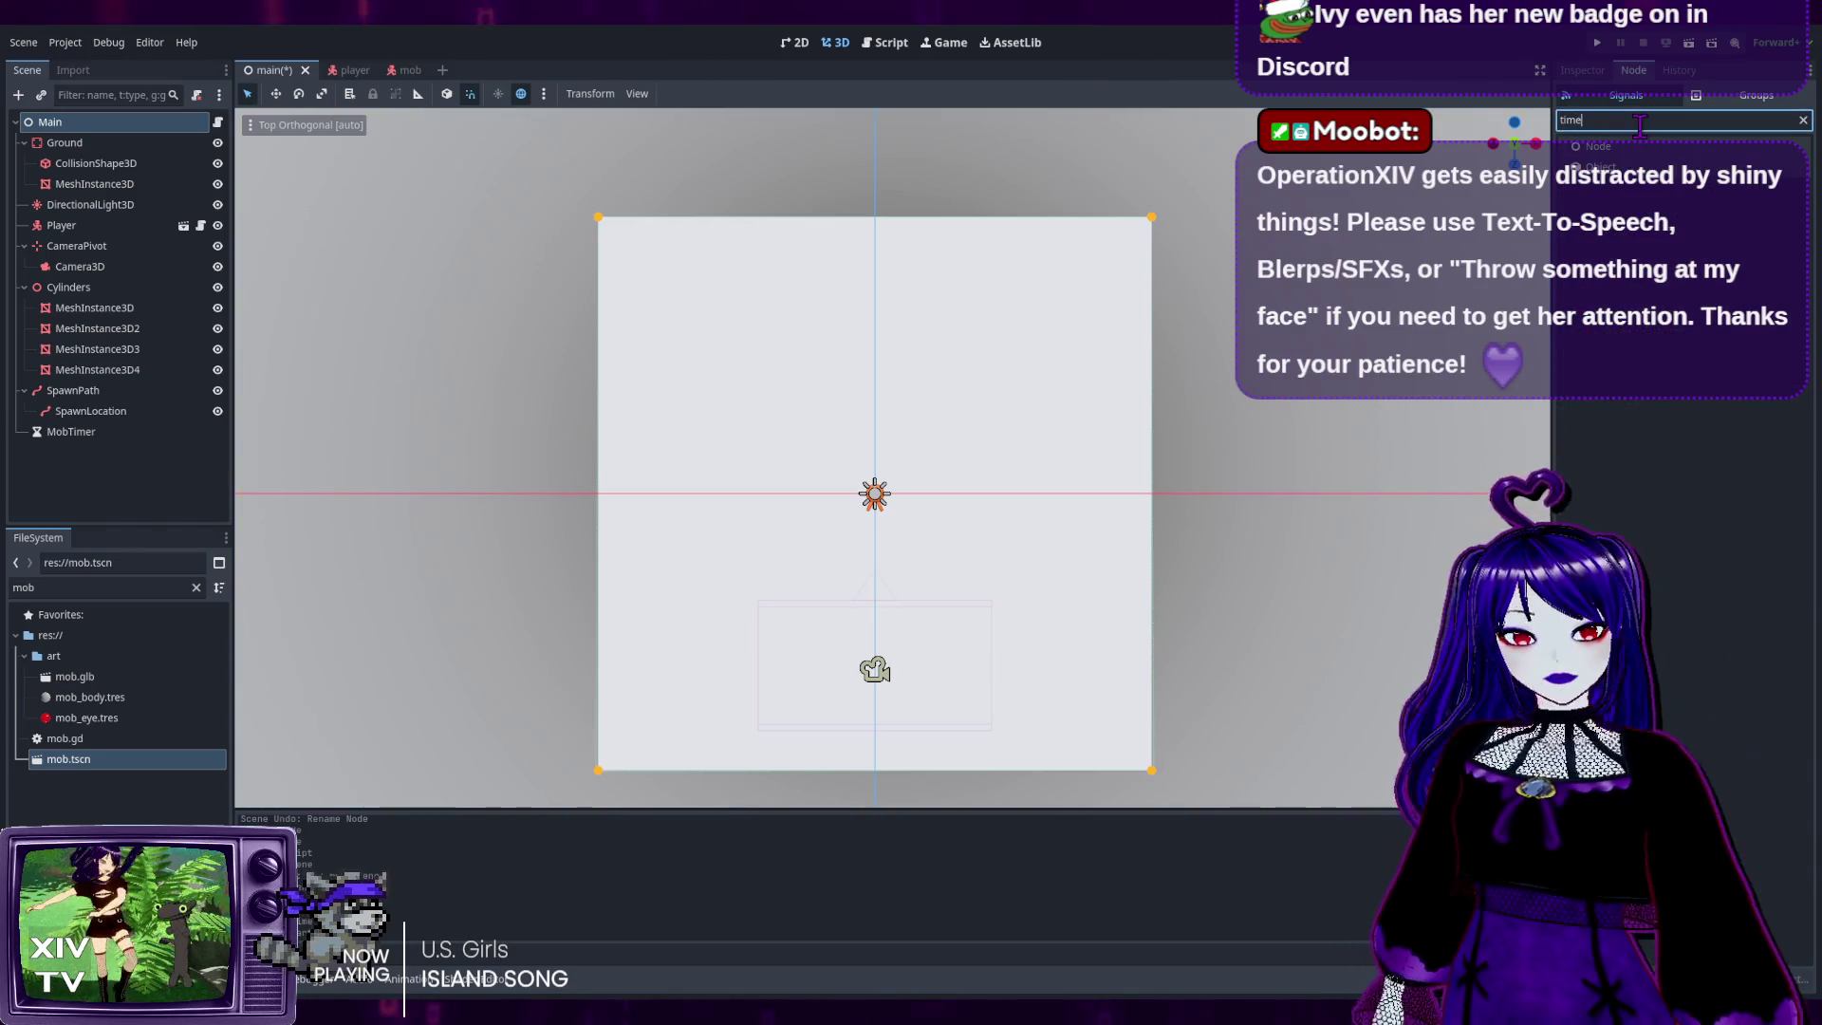
{"action": "key", "text": "BackSpace"}
{"action": "key", "text": "BackSpace"}
{"action": "key", "text": "BackSpace"}
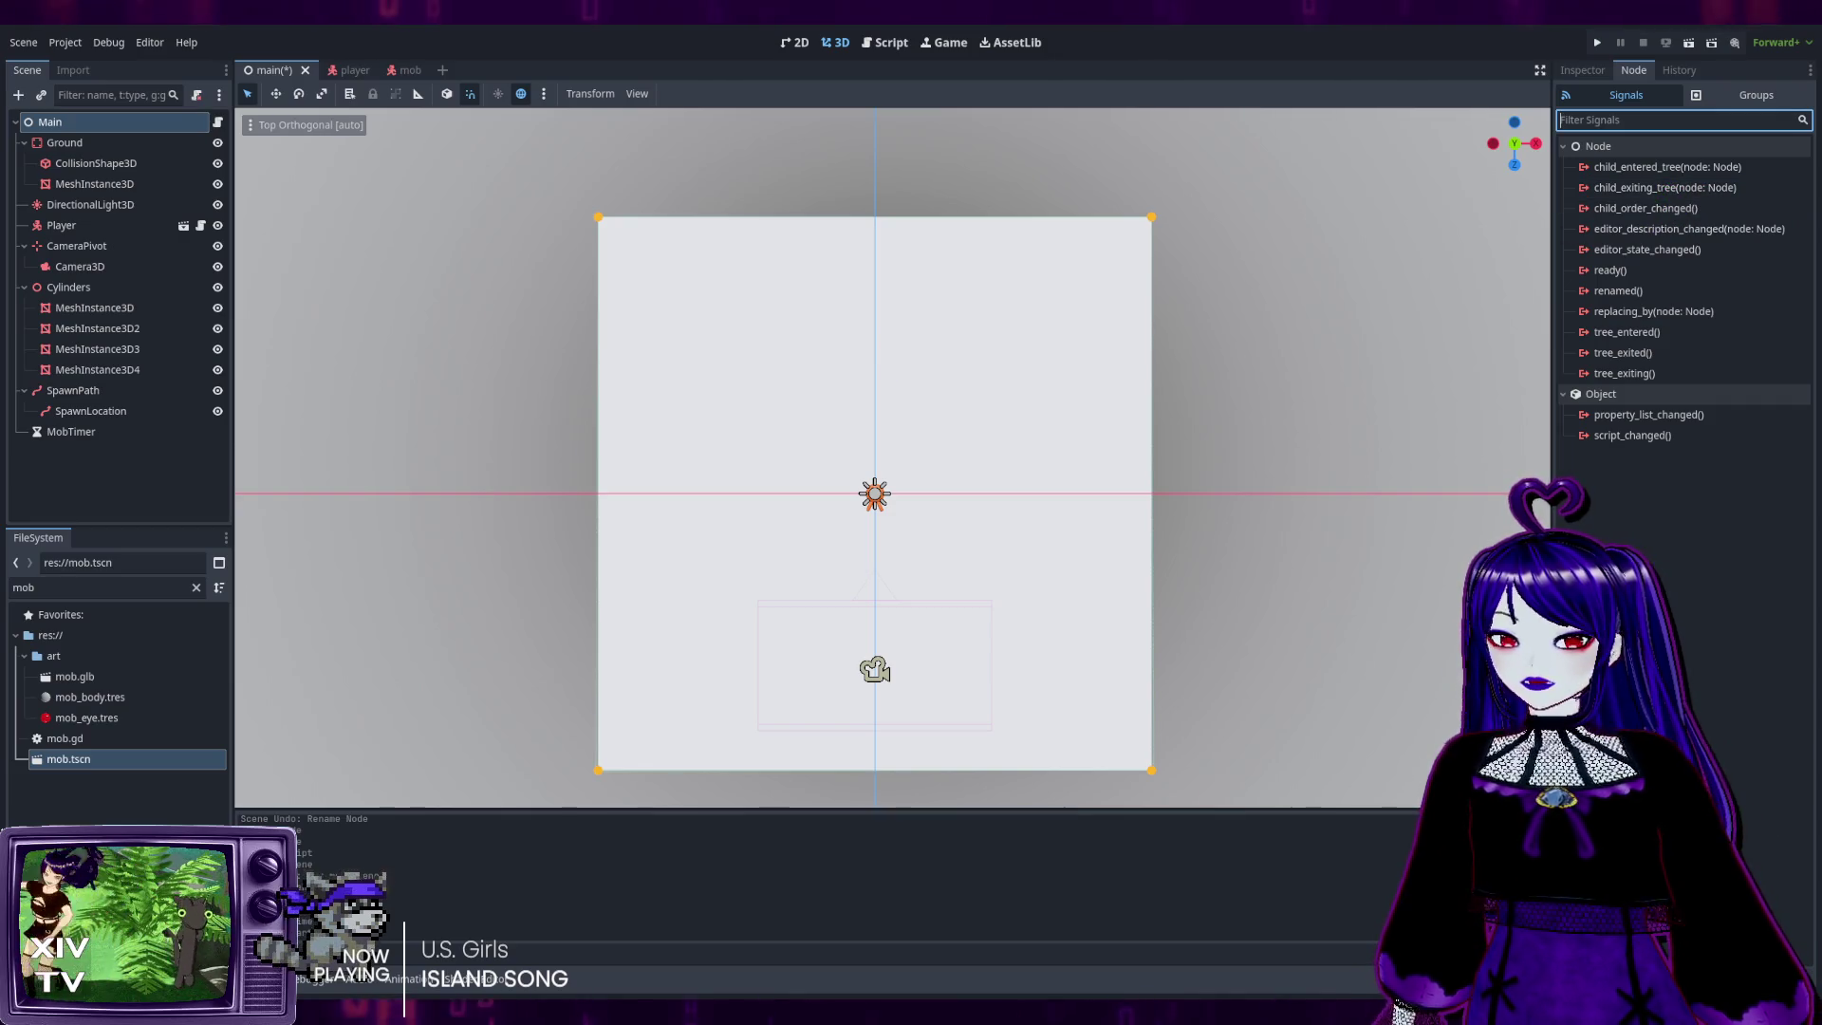
Step: Select MobTimer and choose its Timer timeout() signal to connect to the main script
{"action": "left_click", "coordinate": [128, 433]}
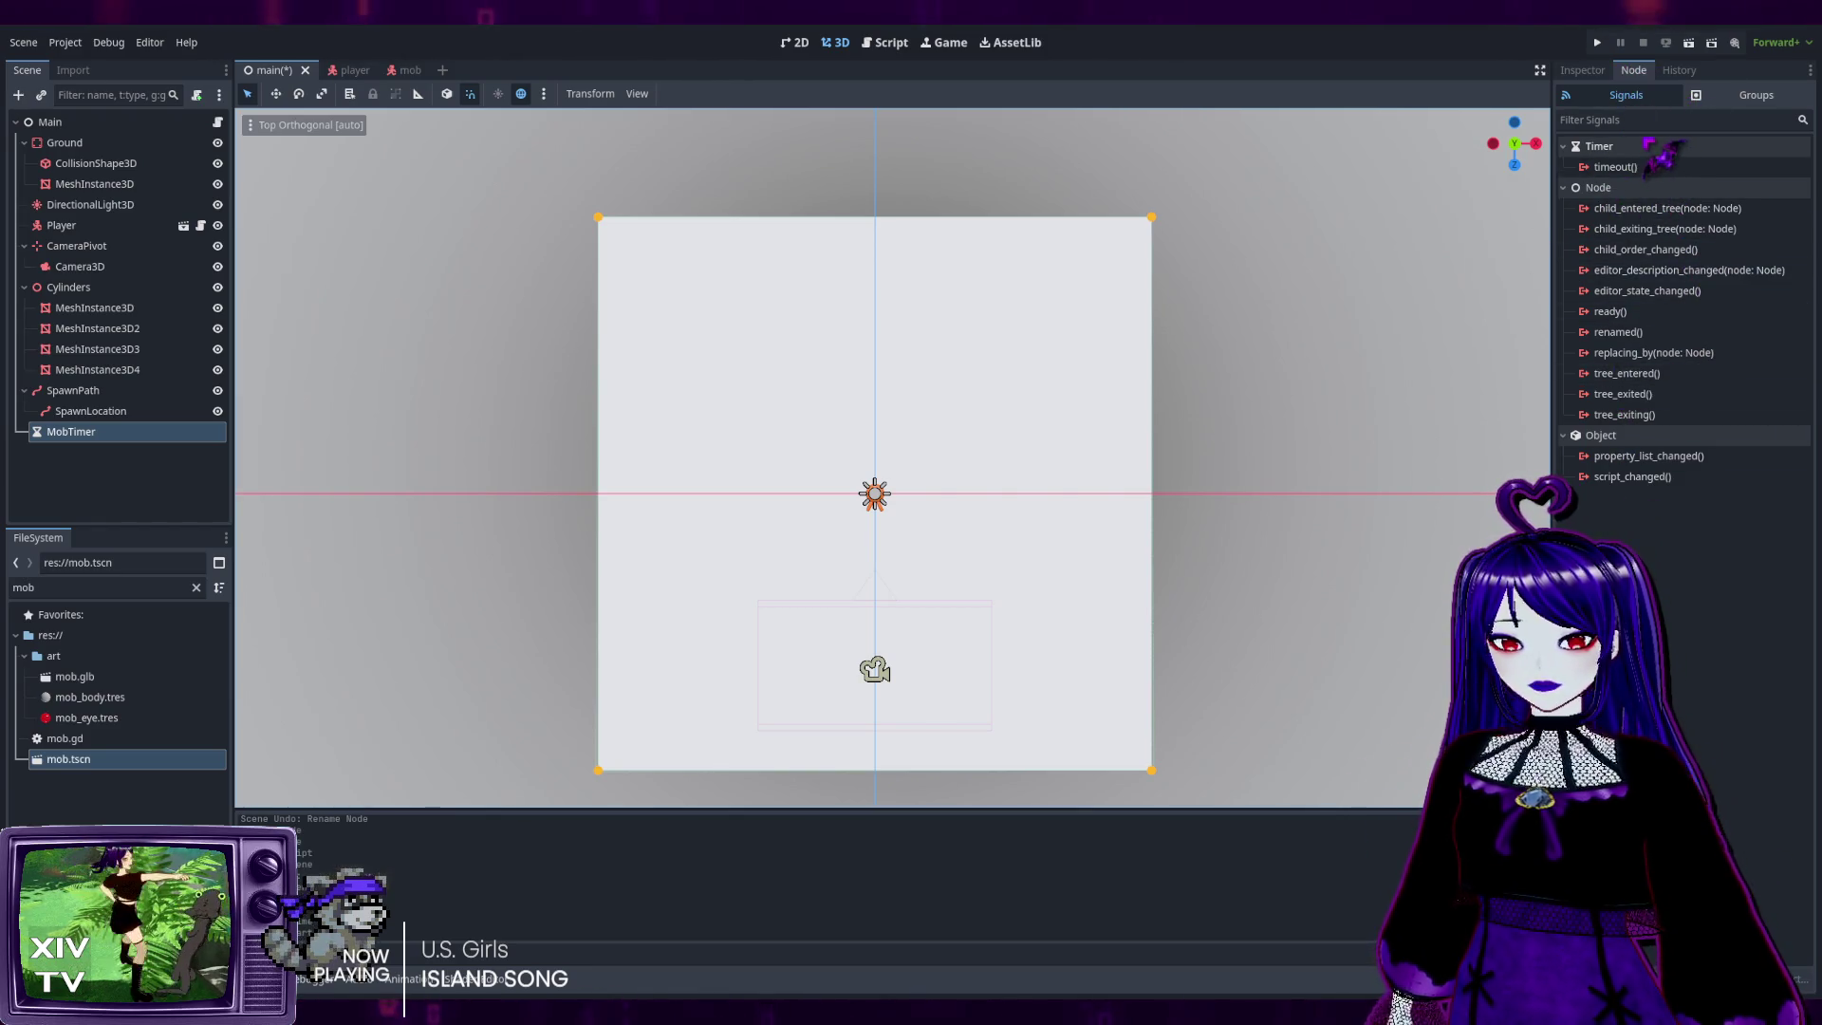
{"action": "left_click", "coordinate": [1626, 167]}
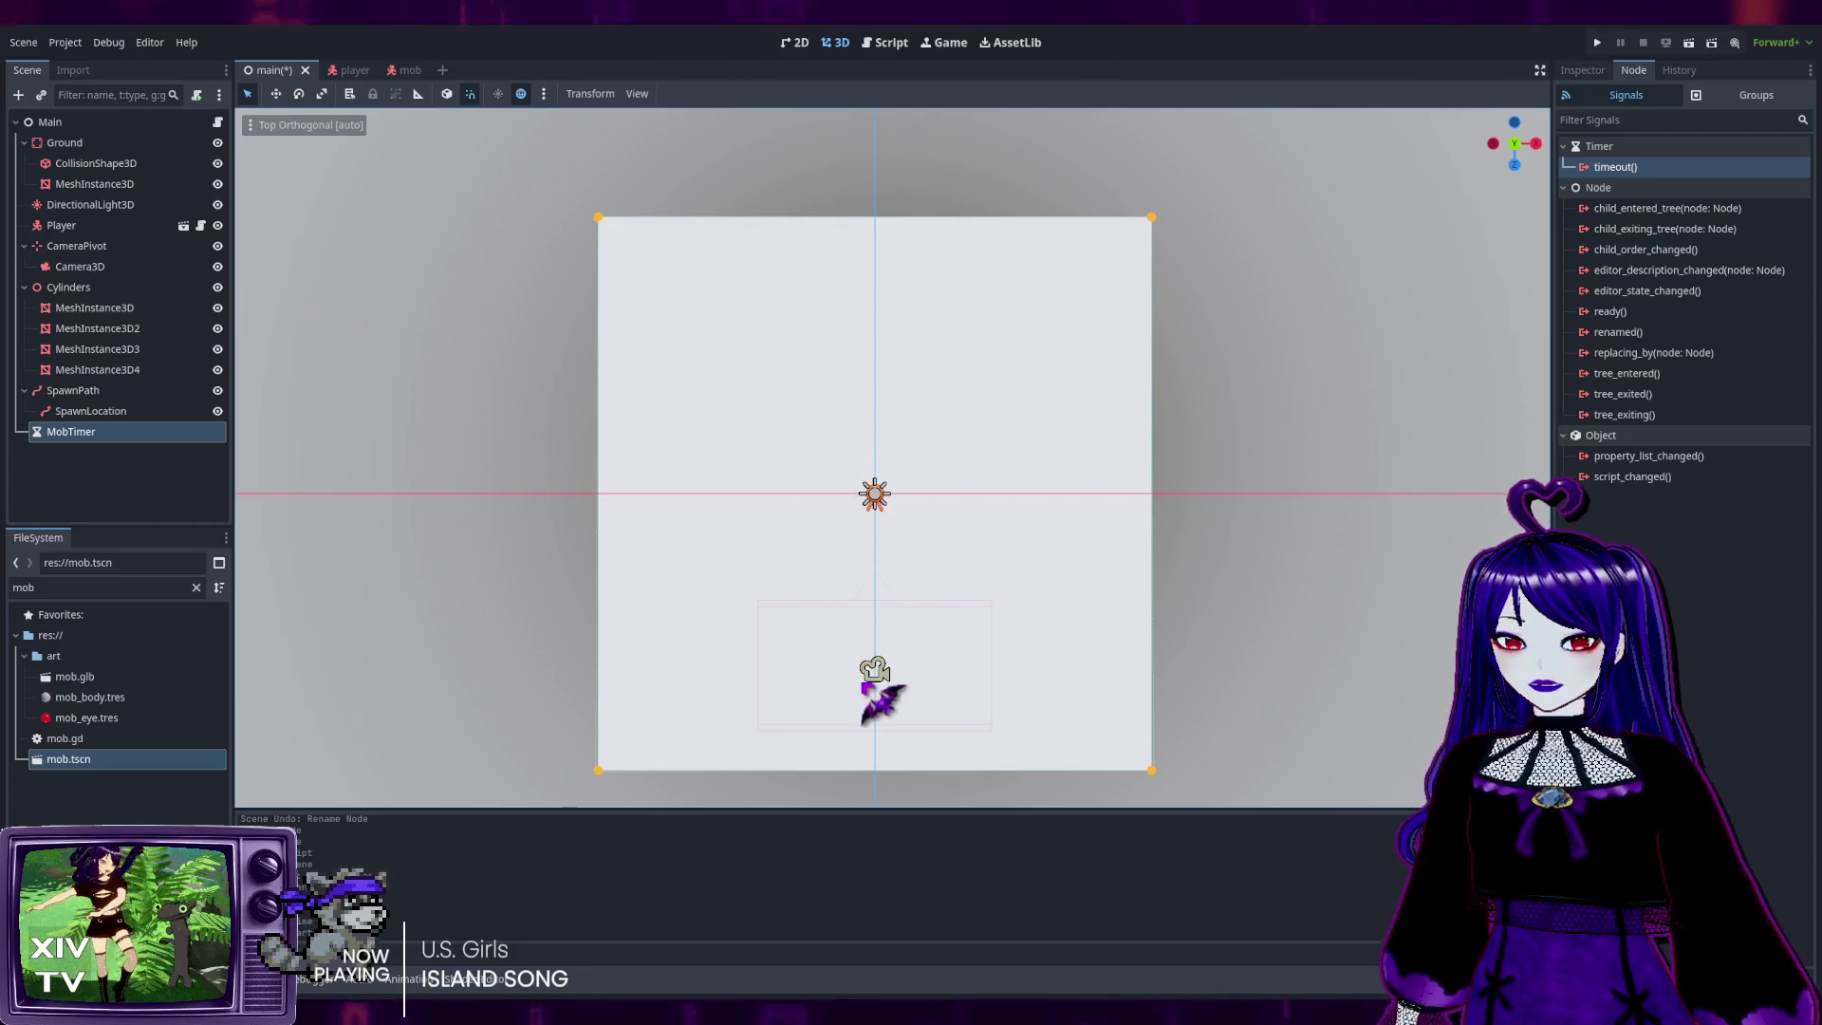
{"action": "left_click", "coordinate": [861, 687]}
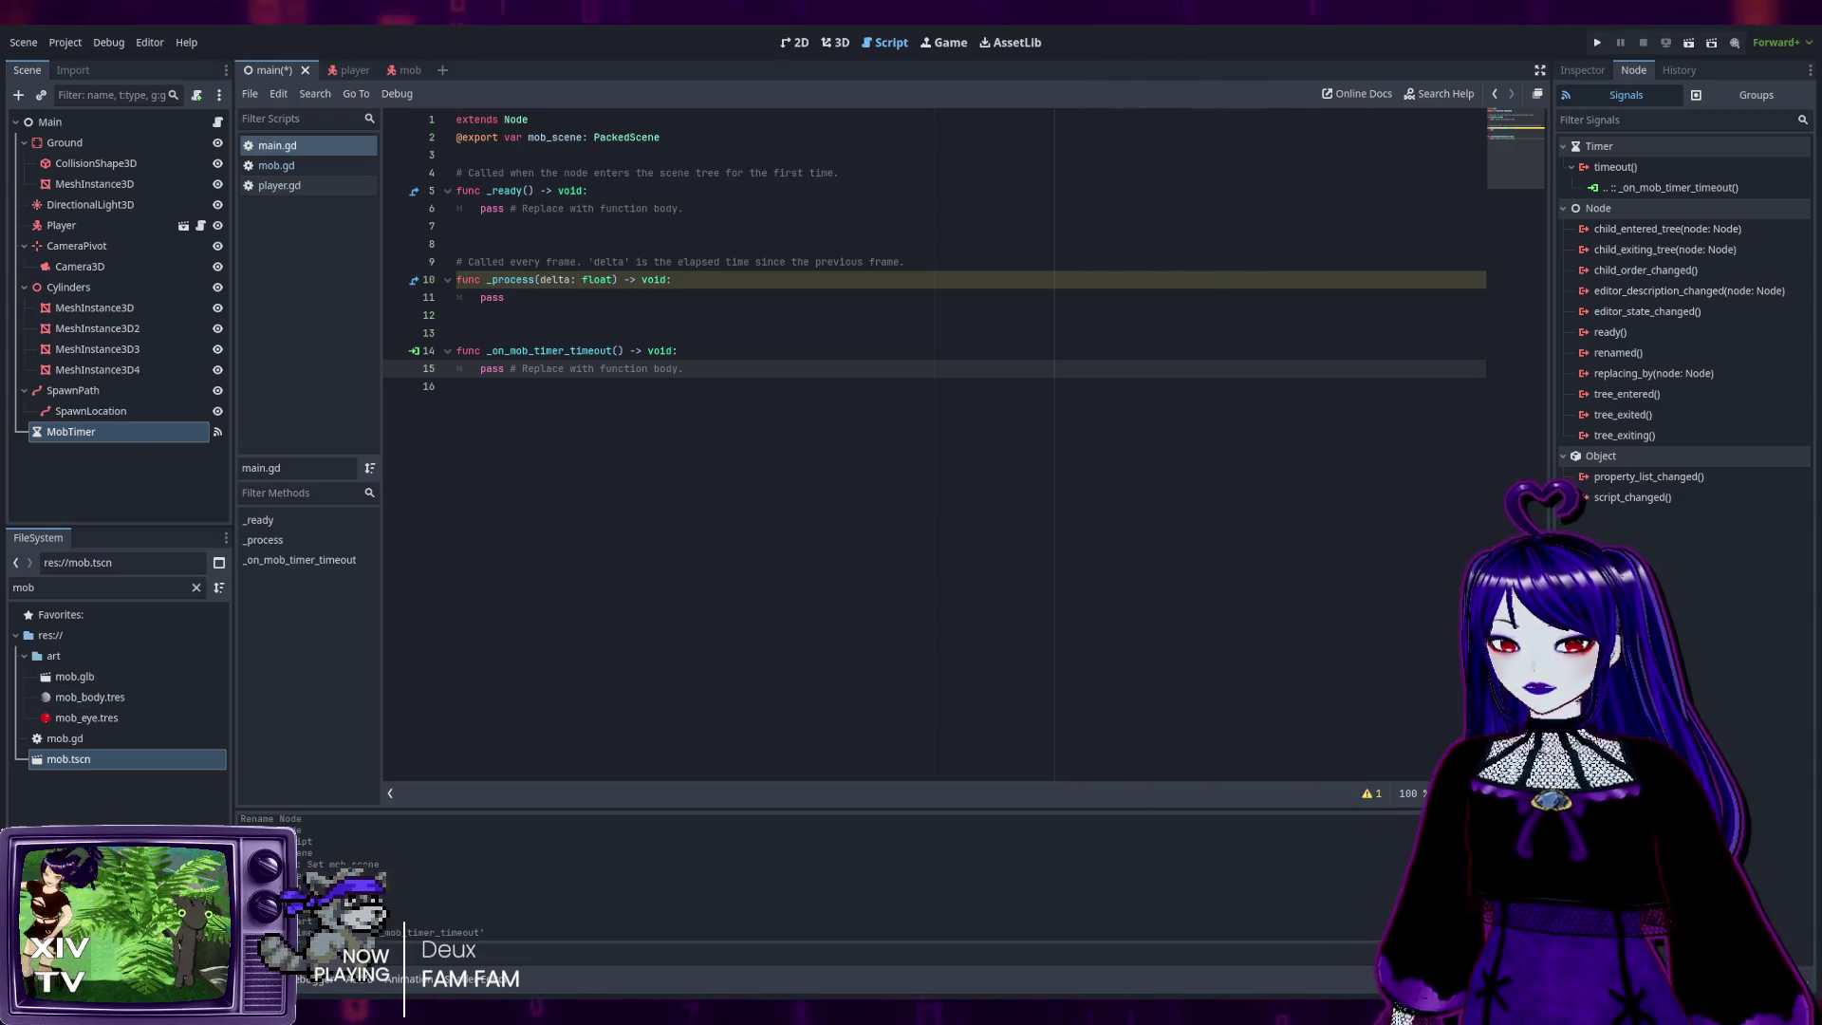
Step: Clear the 'mob' filter from the FileSystem file list
{"action": "left_click", "coordinate": [197, 588]}
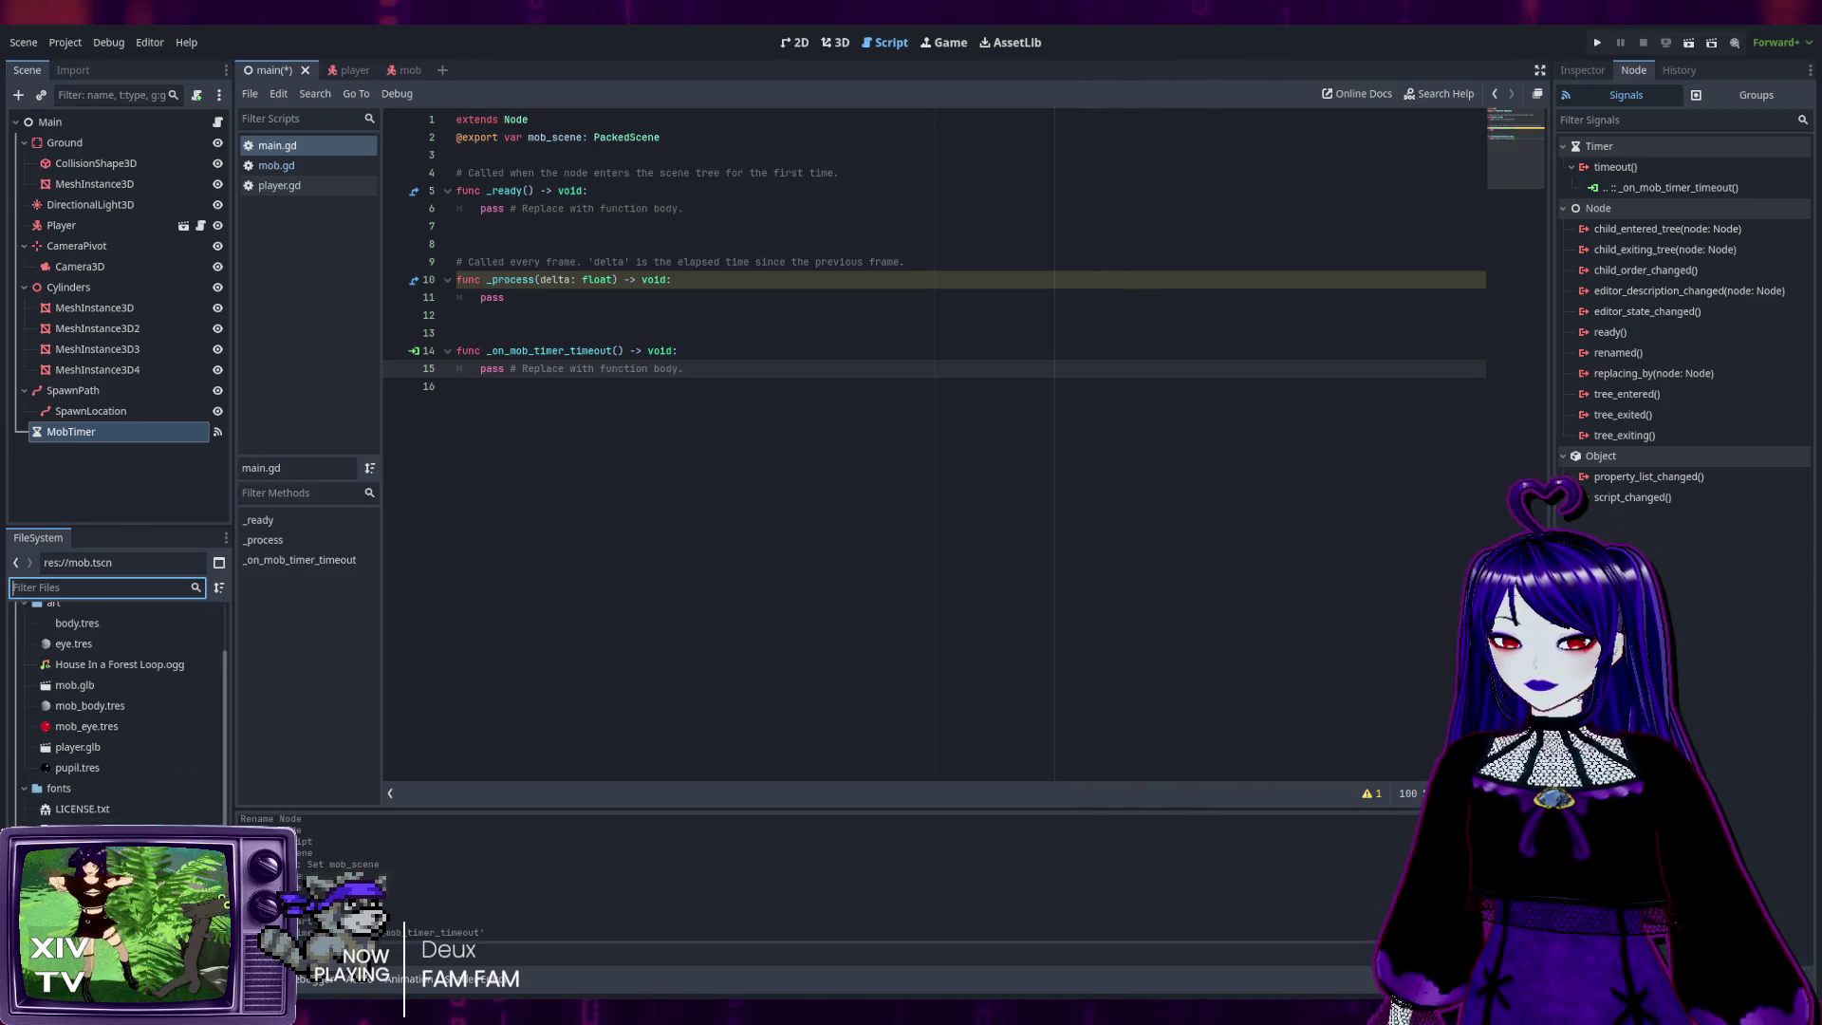
Step: Jump to _on_mob_timer_timeout in main.gd, save the main scene, and place the cursor at line 14
{"action": "scroll", "coordinate": [158, 739], "scroll_direction": "up", "scroll_amount": 2}
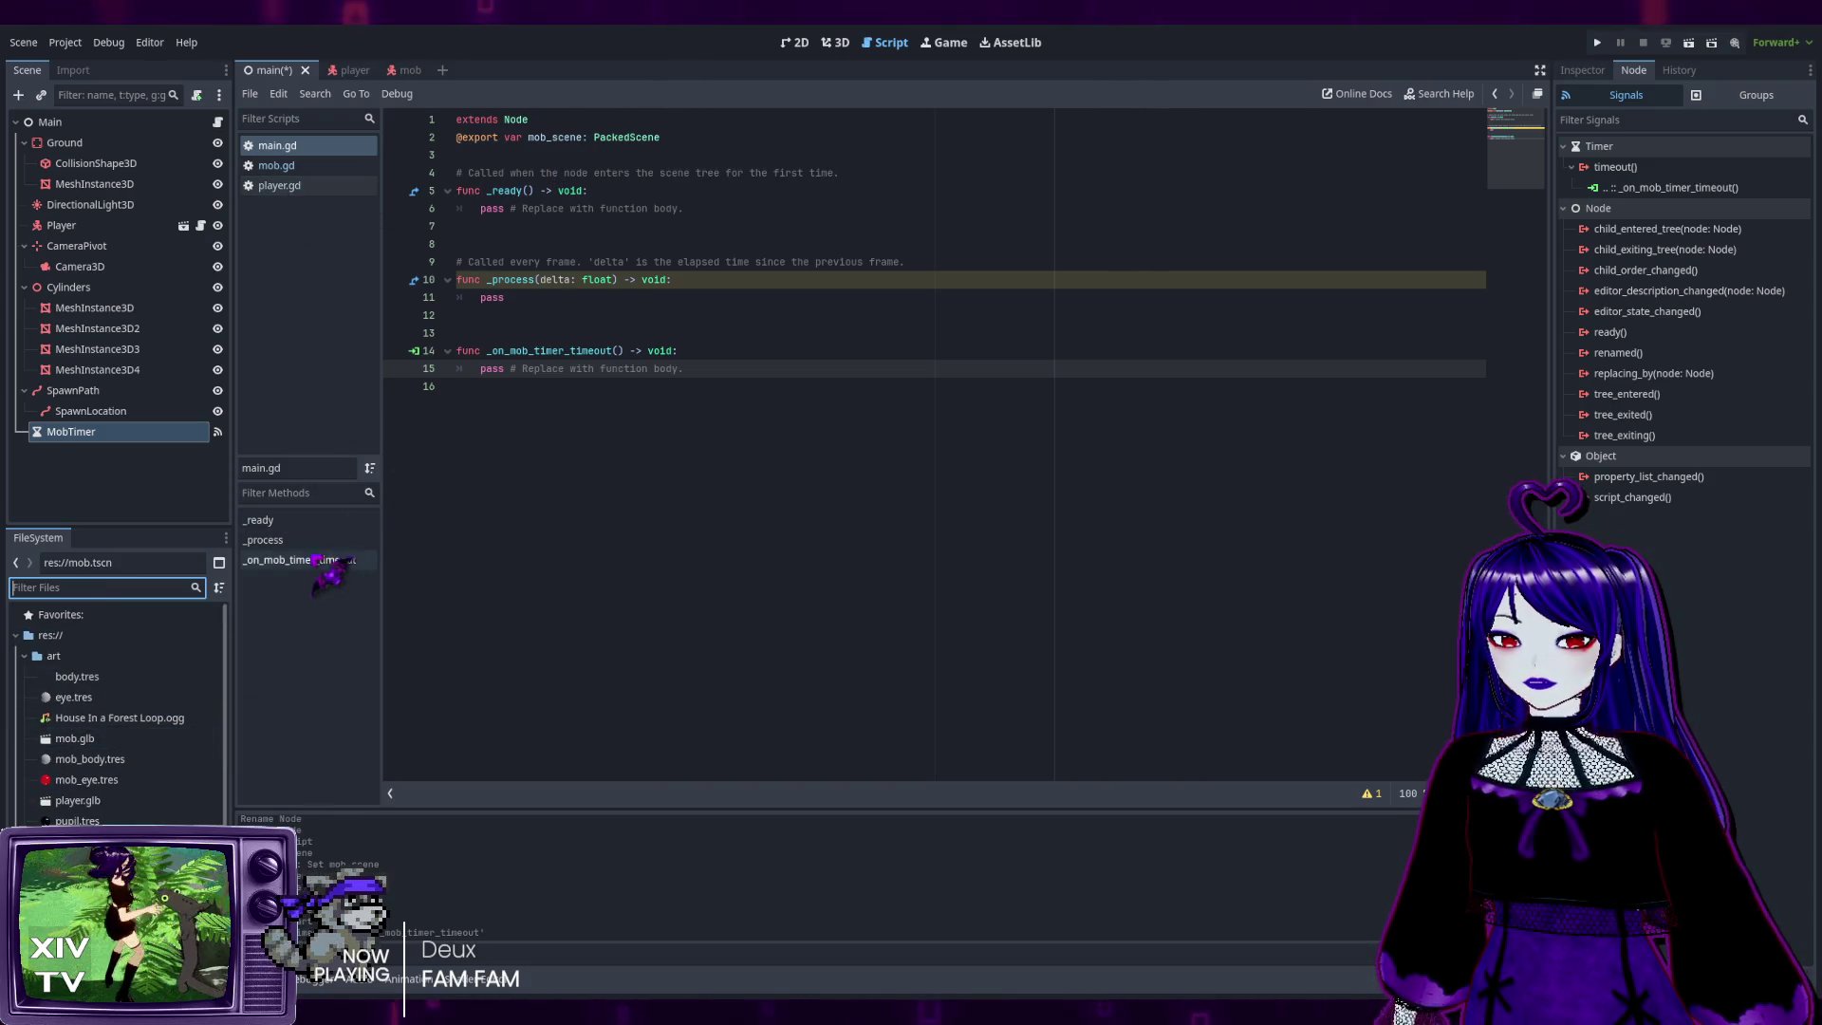
{"action": "left_click", "coordinate": [306, 564]}
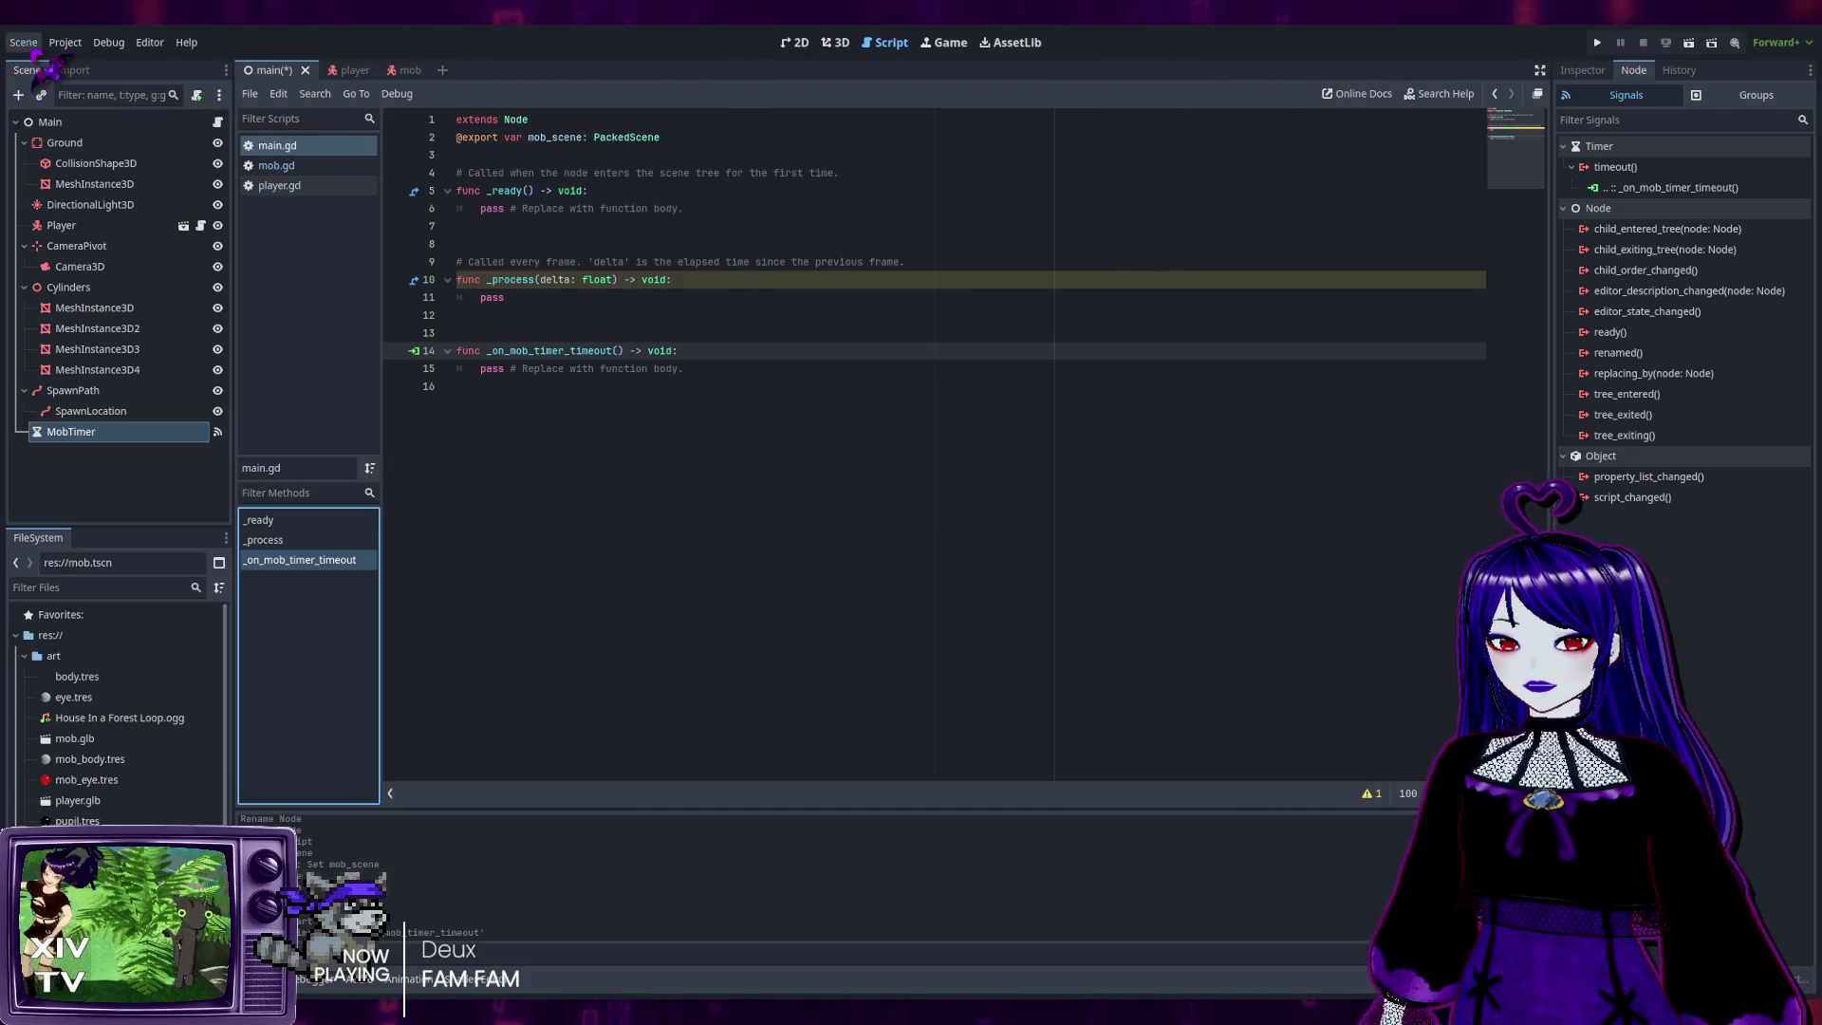
{"action": "key", "text": "ctrl+s"}
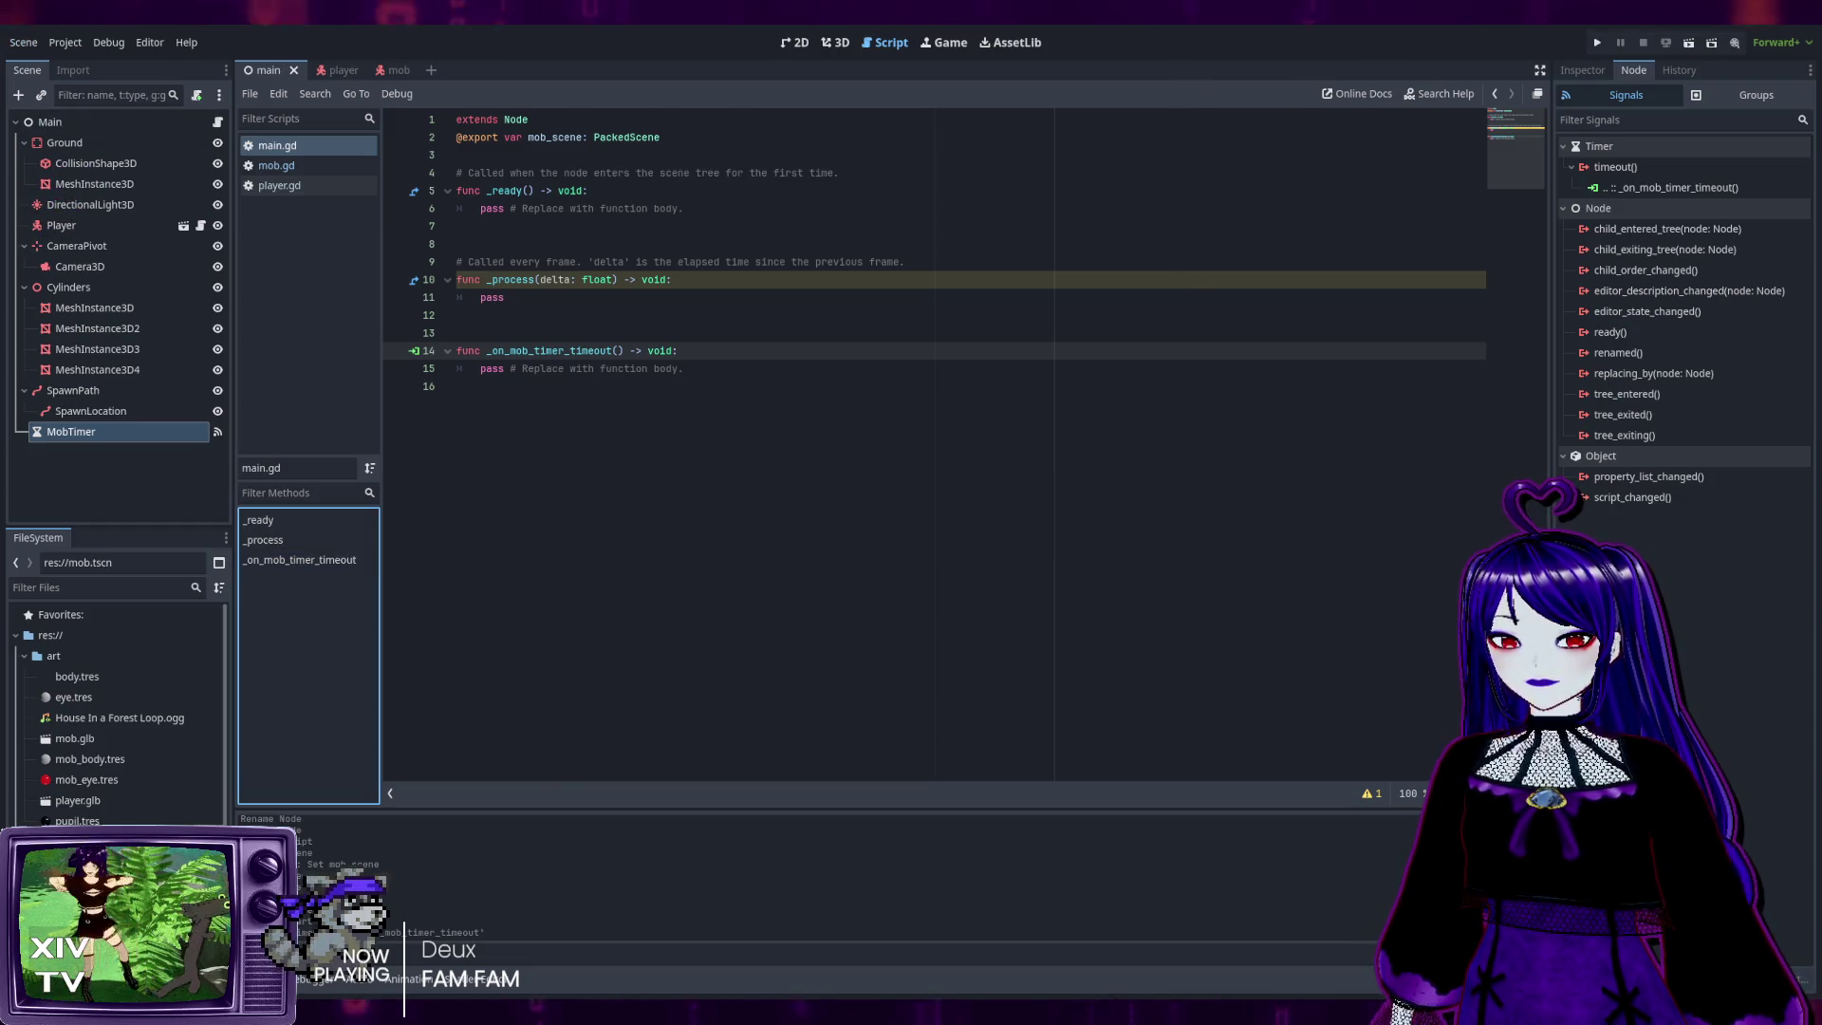
{"action": "left_click", "coordinate": [700, 351]}
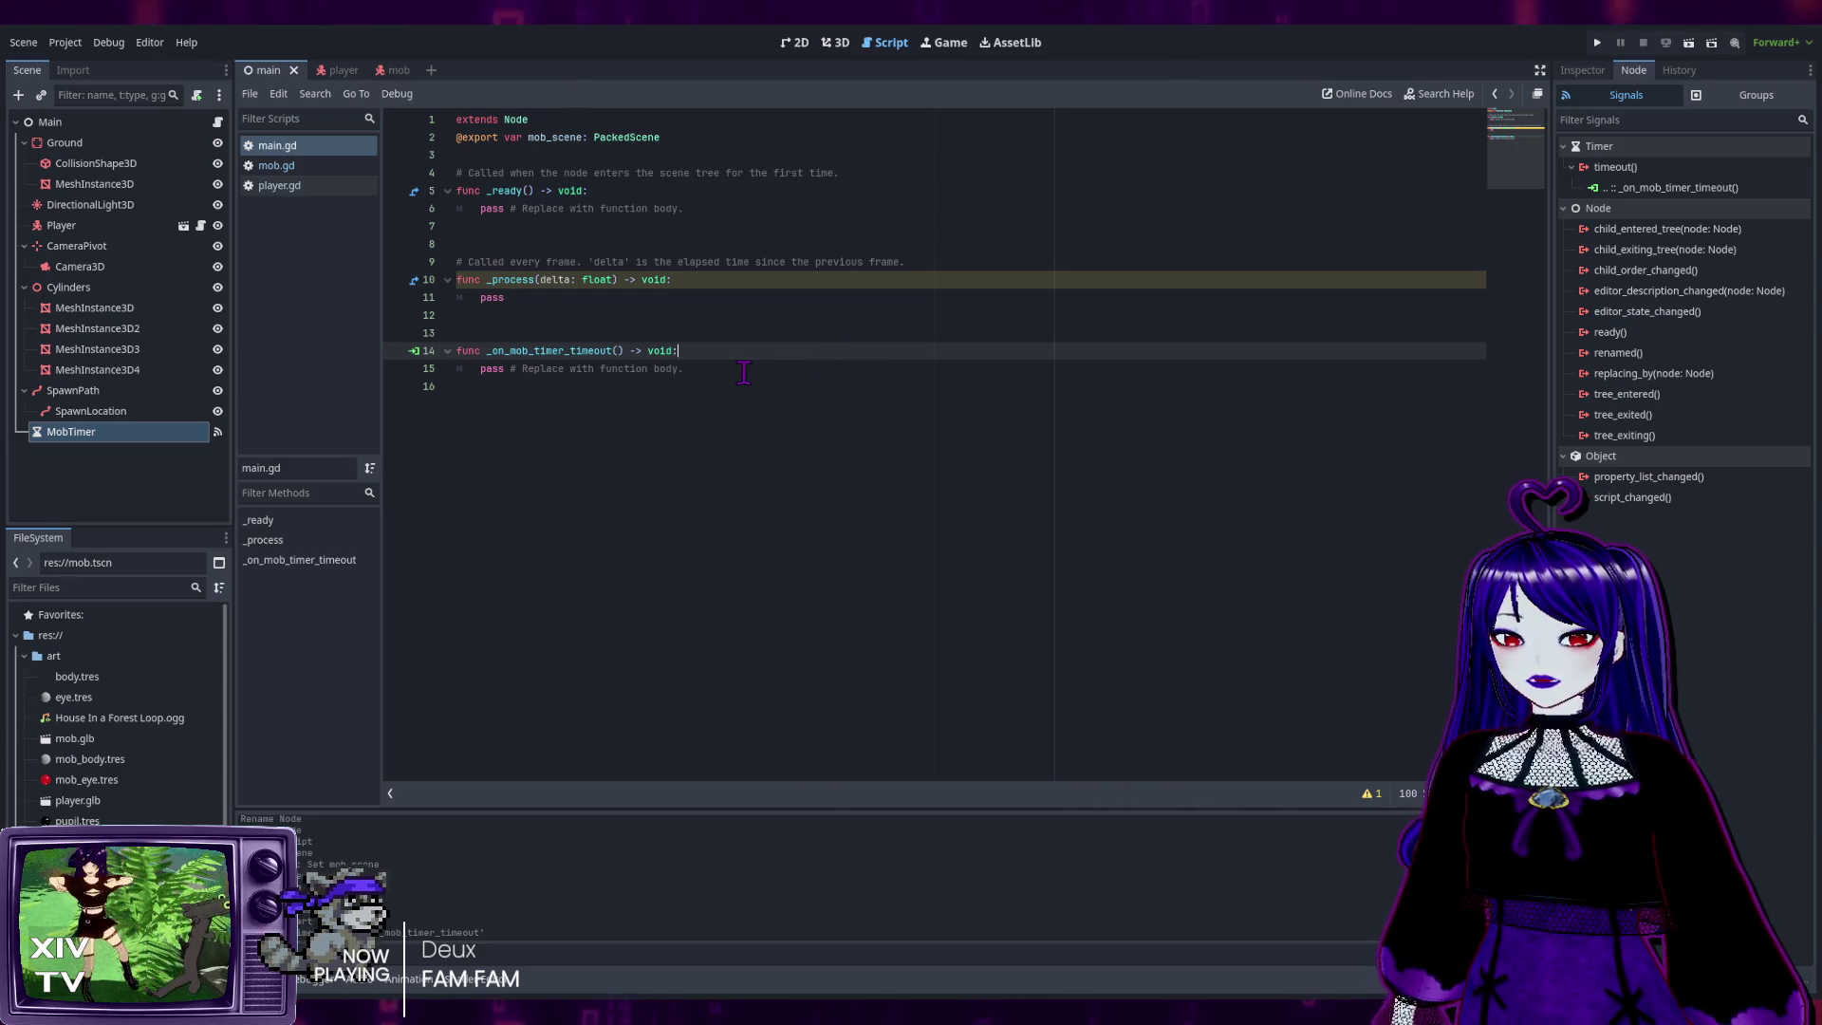
Step: Replace the timeout stub with the pasted mob-spawning function body and save main.gd
{"action": "left_click", "coordinate": [695, 368]}
{"action": "left_click_drag", "start_coordinate": [685, 372], "coordinate": [478, 373]}
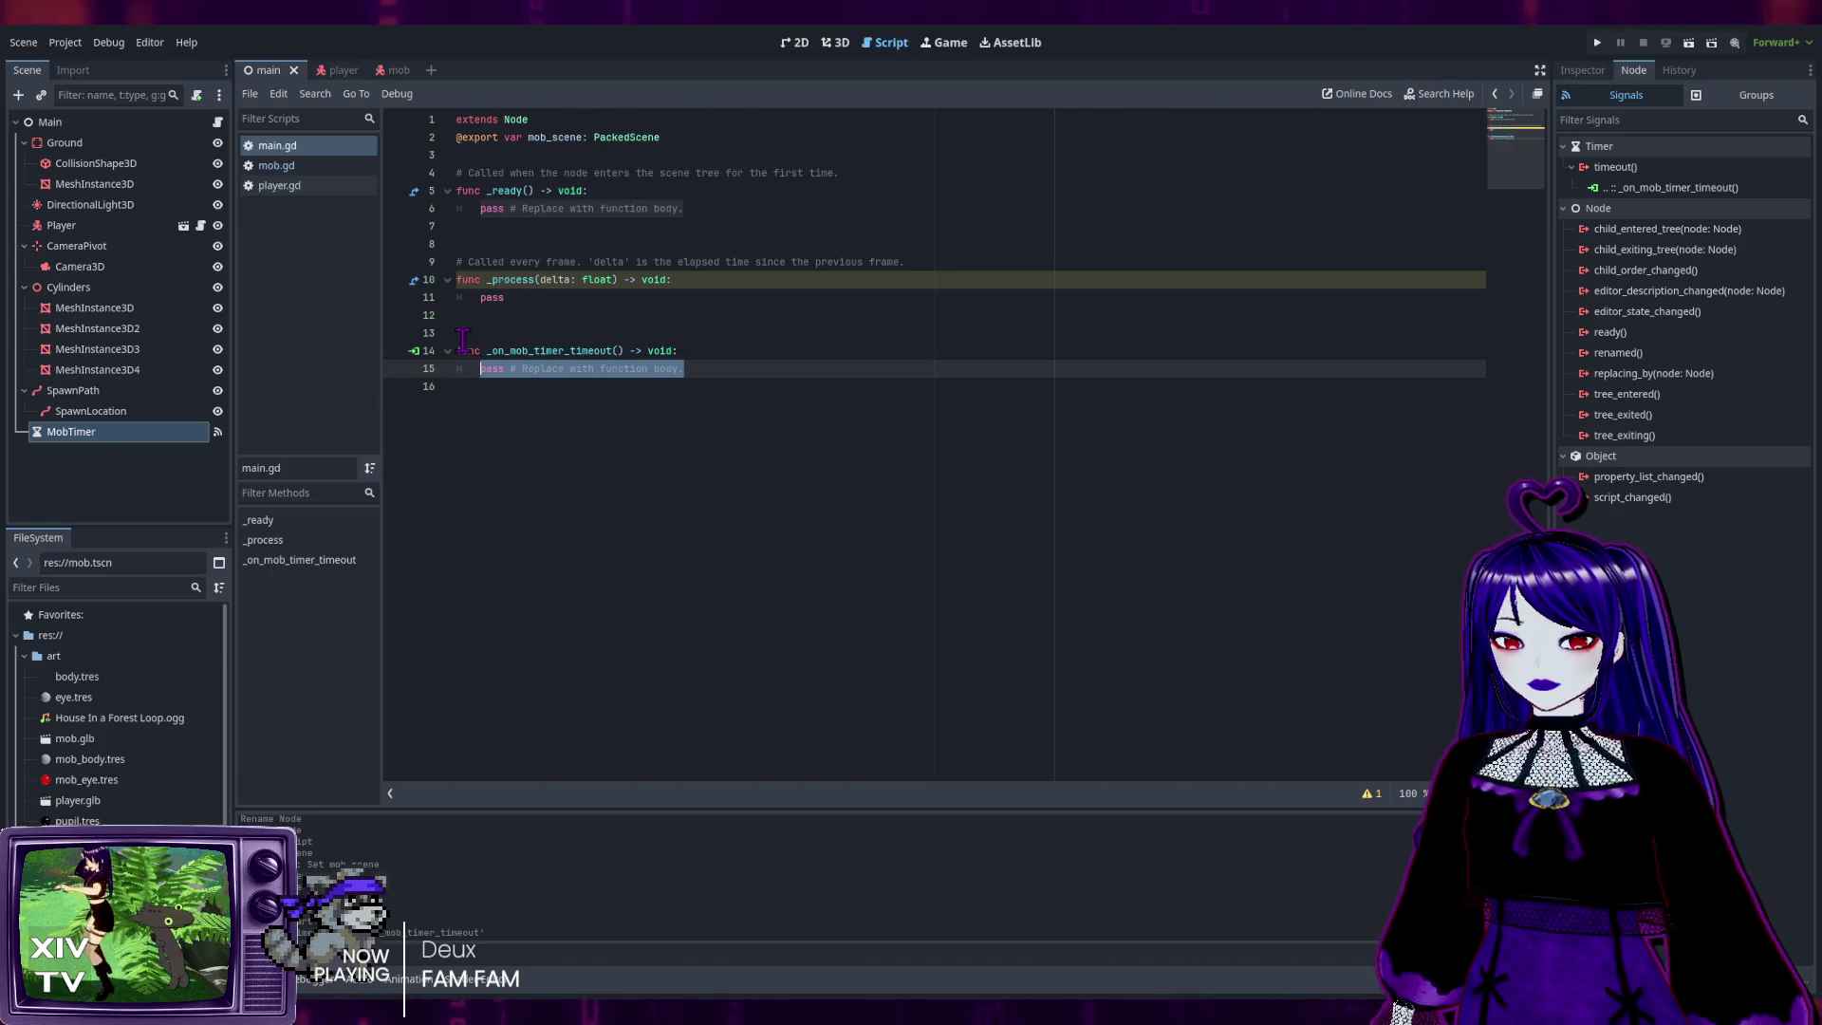
{"action": "left_click_drag", "start_coordinate": [458, 350], "coordinate": [646, 596]}
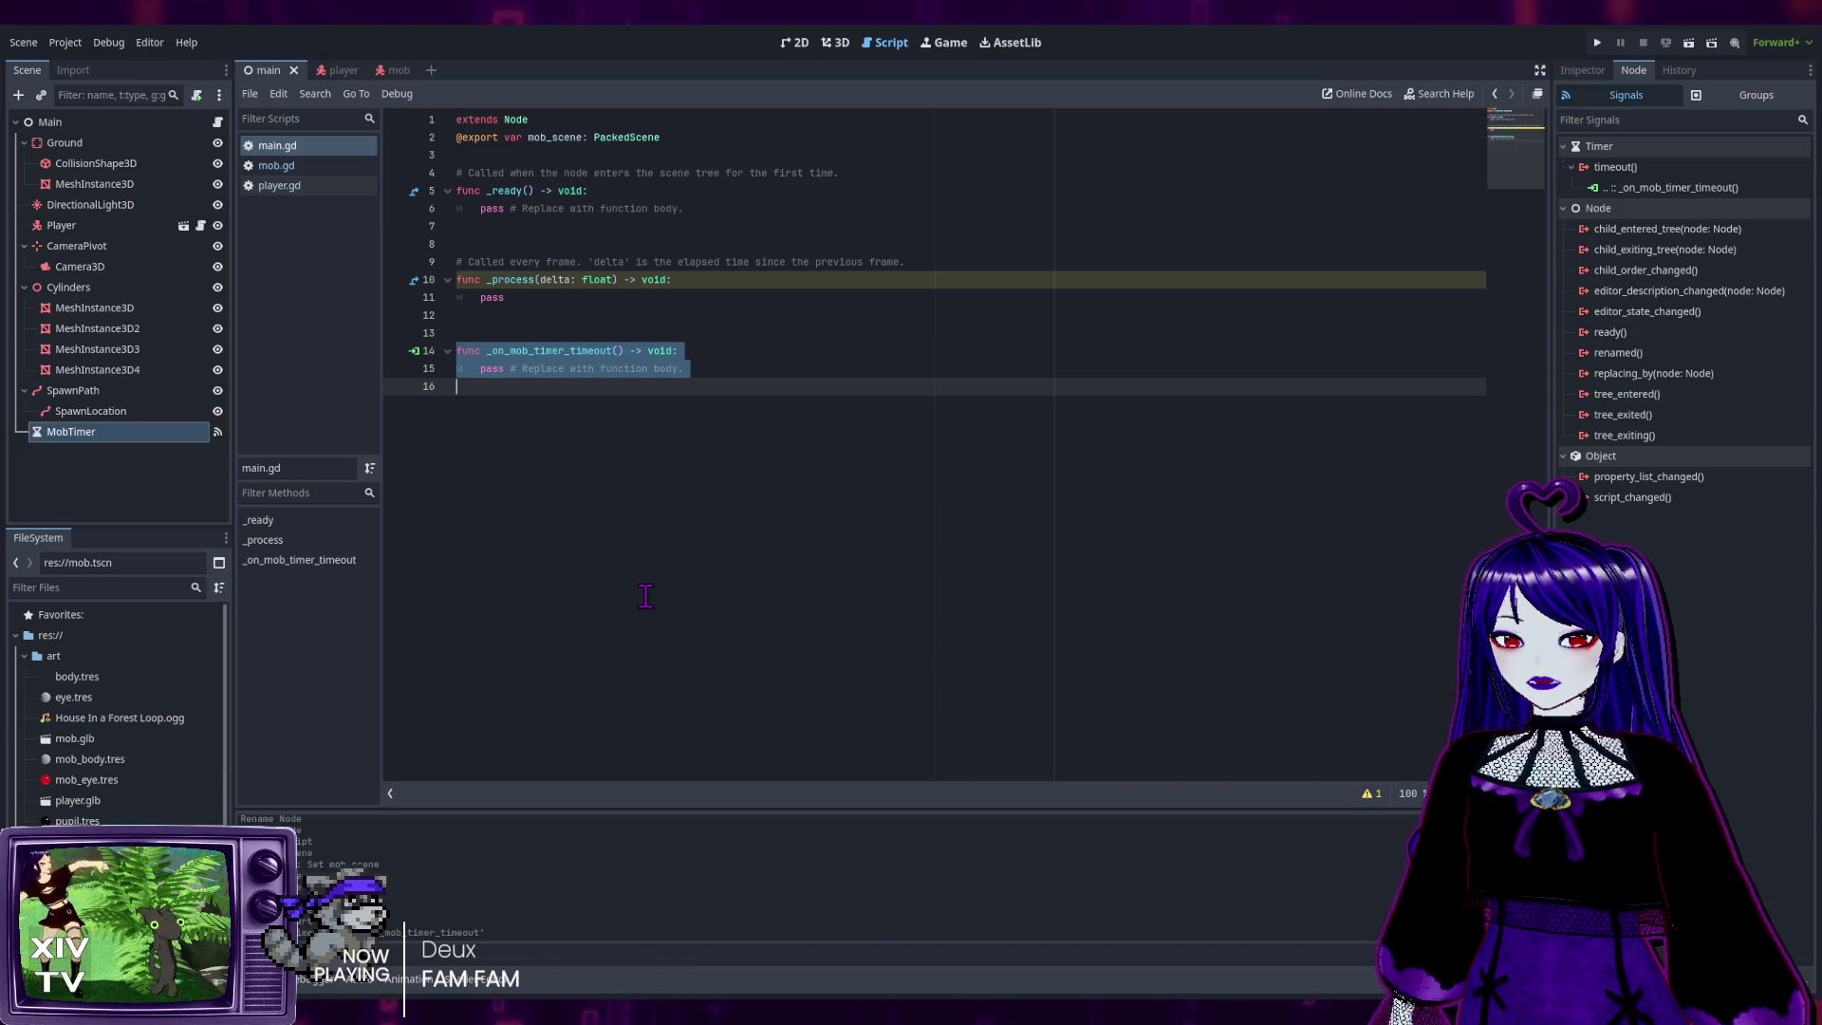
{"action": "type", "text": "func _on_mob_timer_timeout(): \t# Create a new instance of the Mob scene. \tvar mob = mob_scene.instantiate()  \t# Choose a random location on the SpawnPath. \t# We store the reference to the SpawnLocation node. \tvar mob_spawn_location = get_node(\"SpawnPath/SpawnLocation\") \t# And give it a random offset. \tmob_spawn_location.progress_ratio = randf()  \tvar player_position = $Player.position \tmob.initialize(mob_spawn_location.position, player_position)  \t# Spawn the mob by adding it to the Main scene. \tadd_child(mob)"}
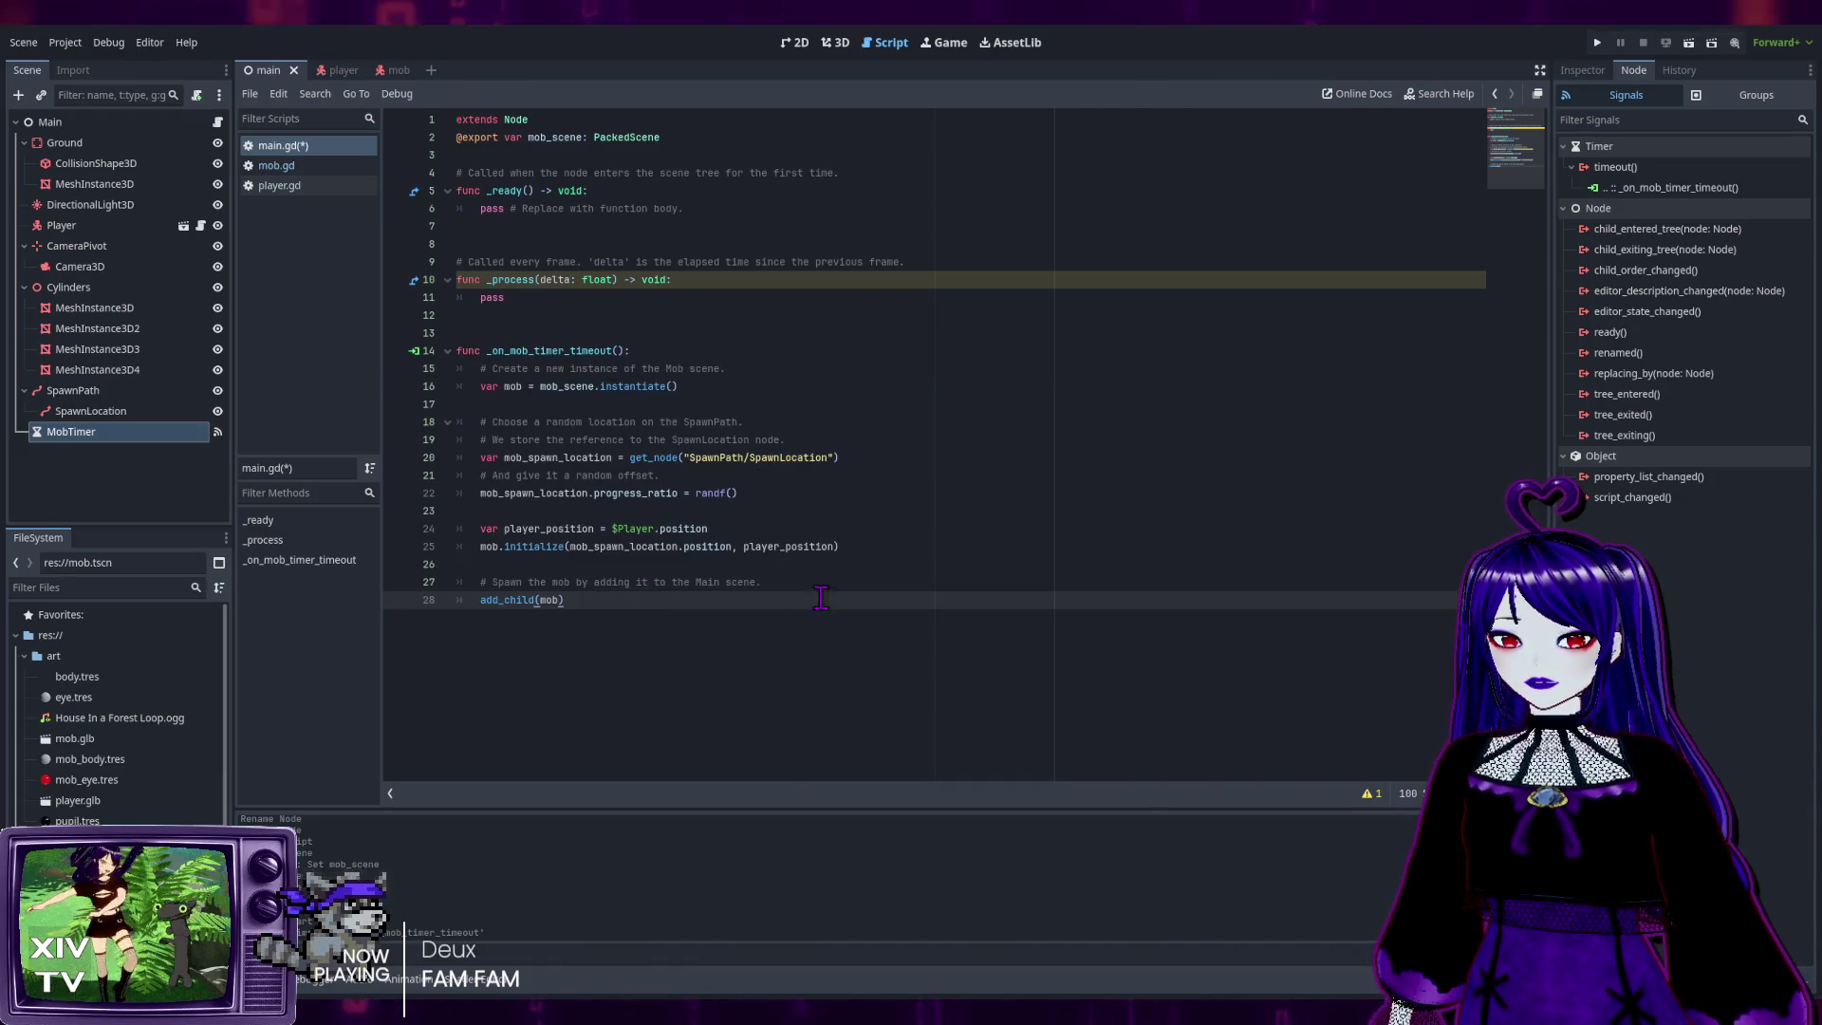
{"action": "left_click", "coordinate": [804, 547]}
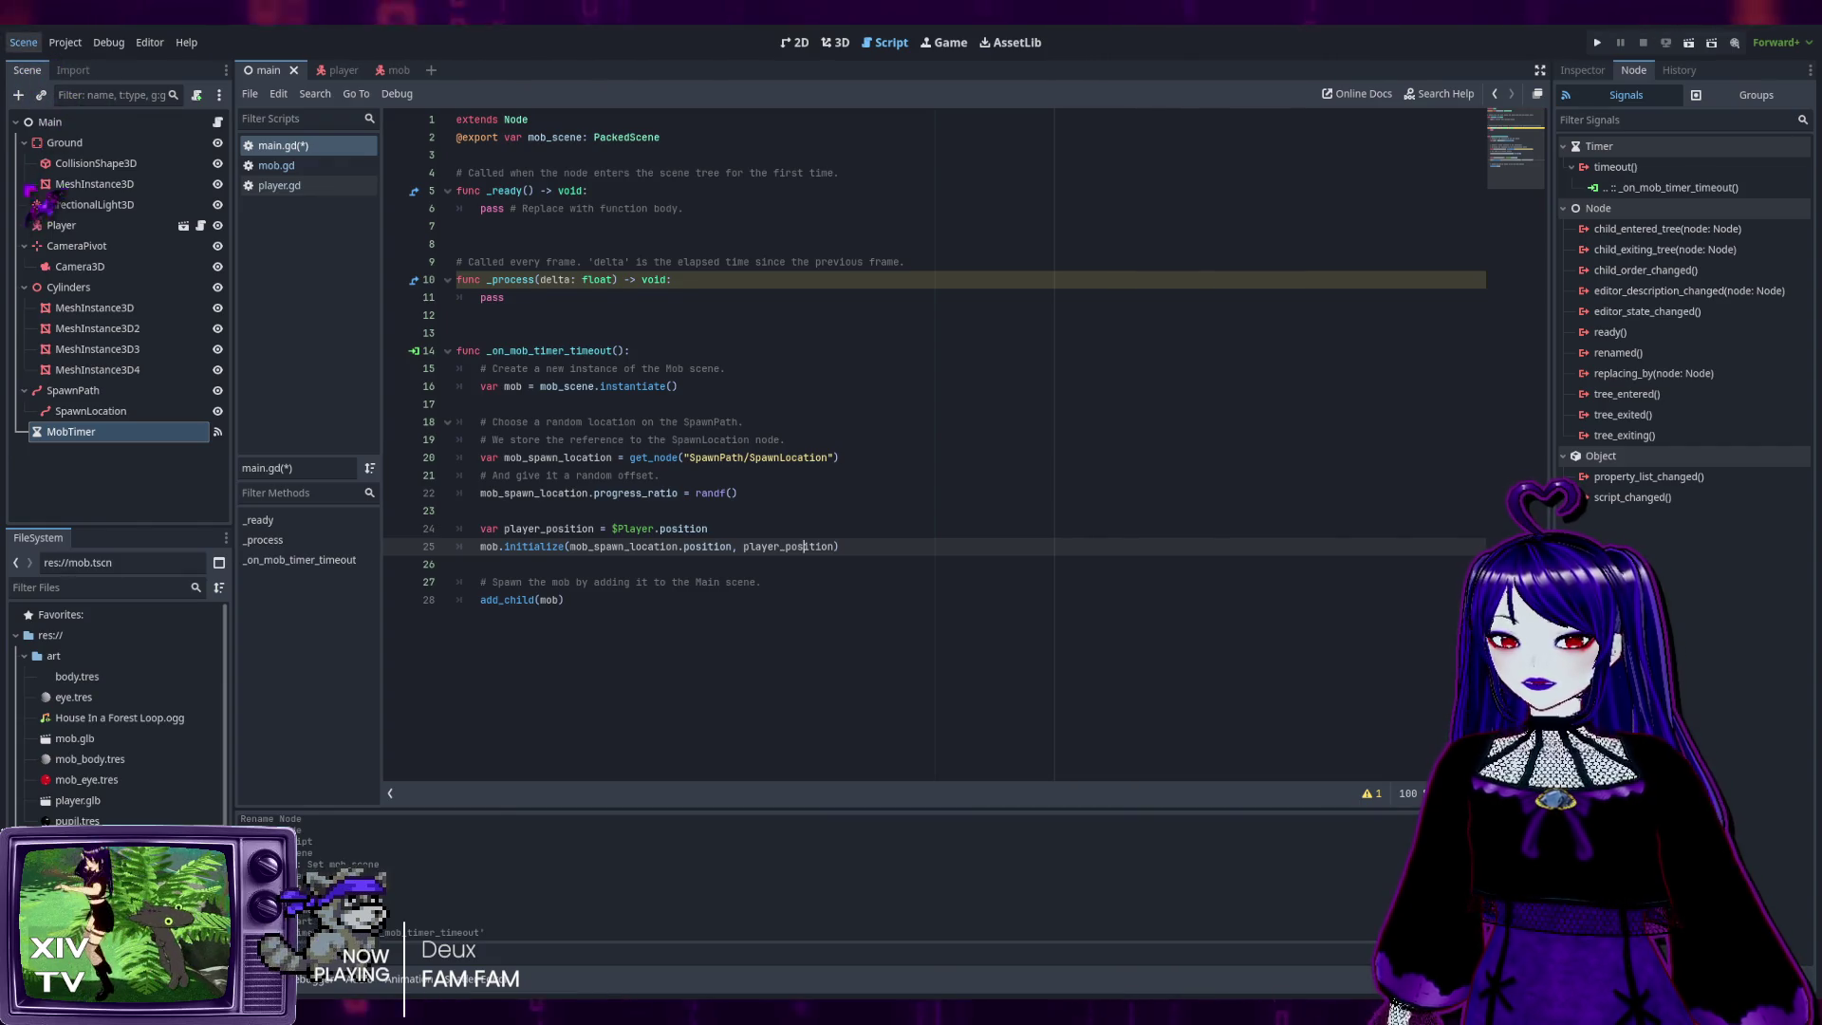
{"action": "key", "text": "ctrl+s"}
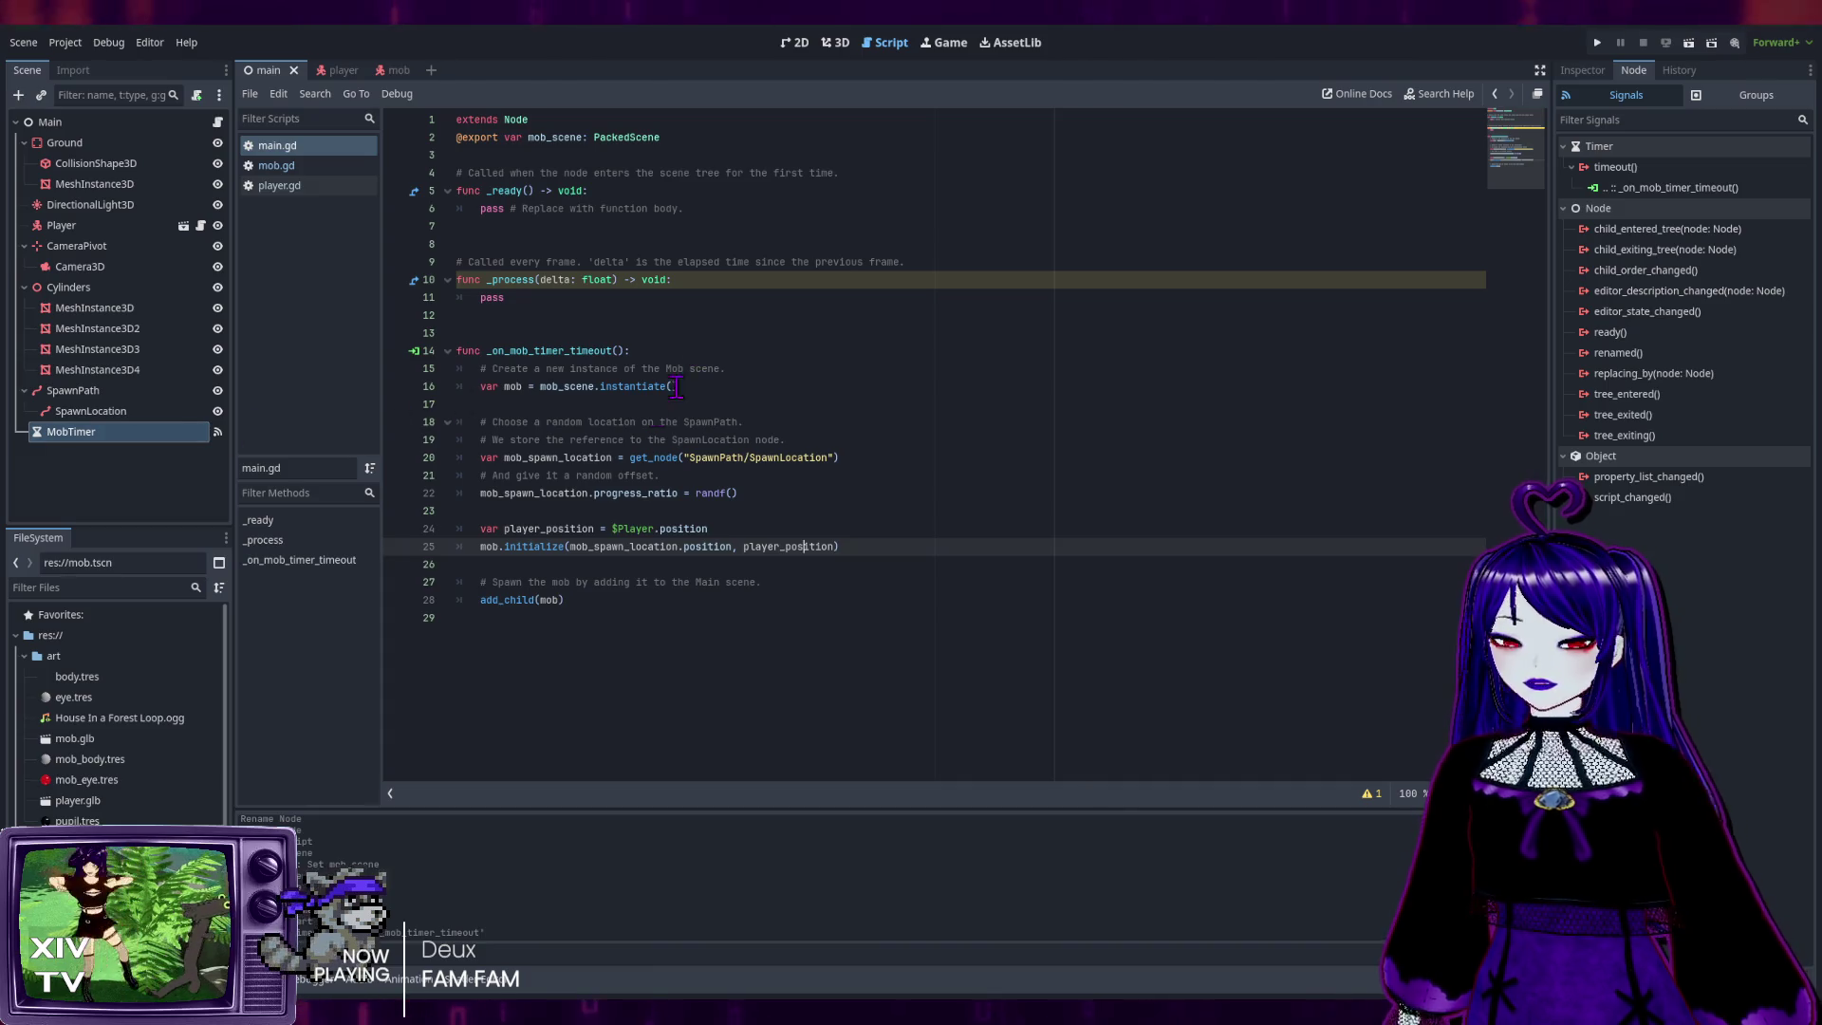
Step: Add a blank line after line 1 of main.gd, save the script, and run the game with F5
{"action": "left_click", "coordinate": [719, 528]}
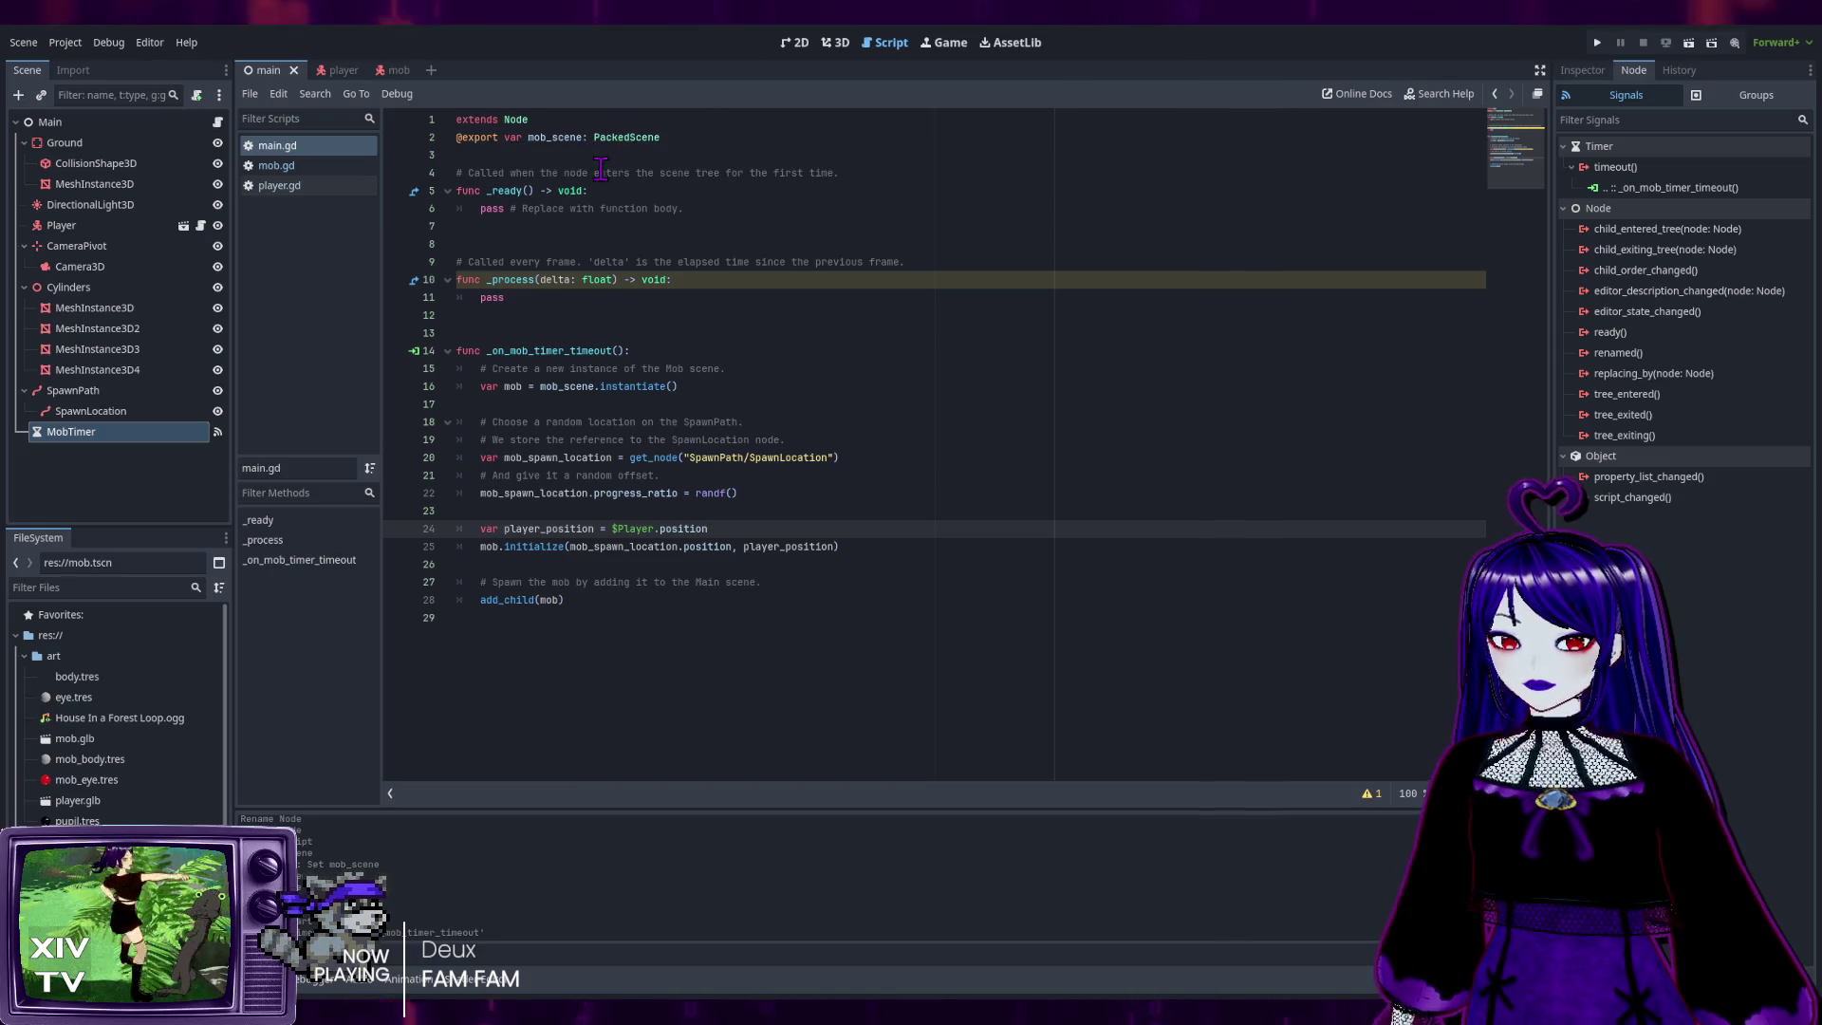
{"action": "left_click", "coordinate": [567, 119]}
{"action": "key", "text": "Return"}
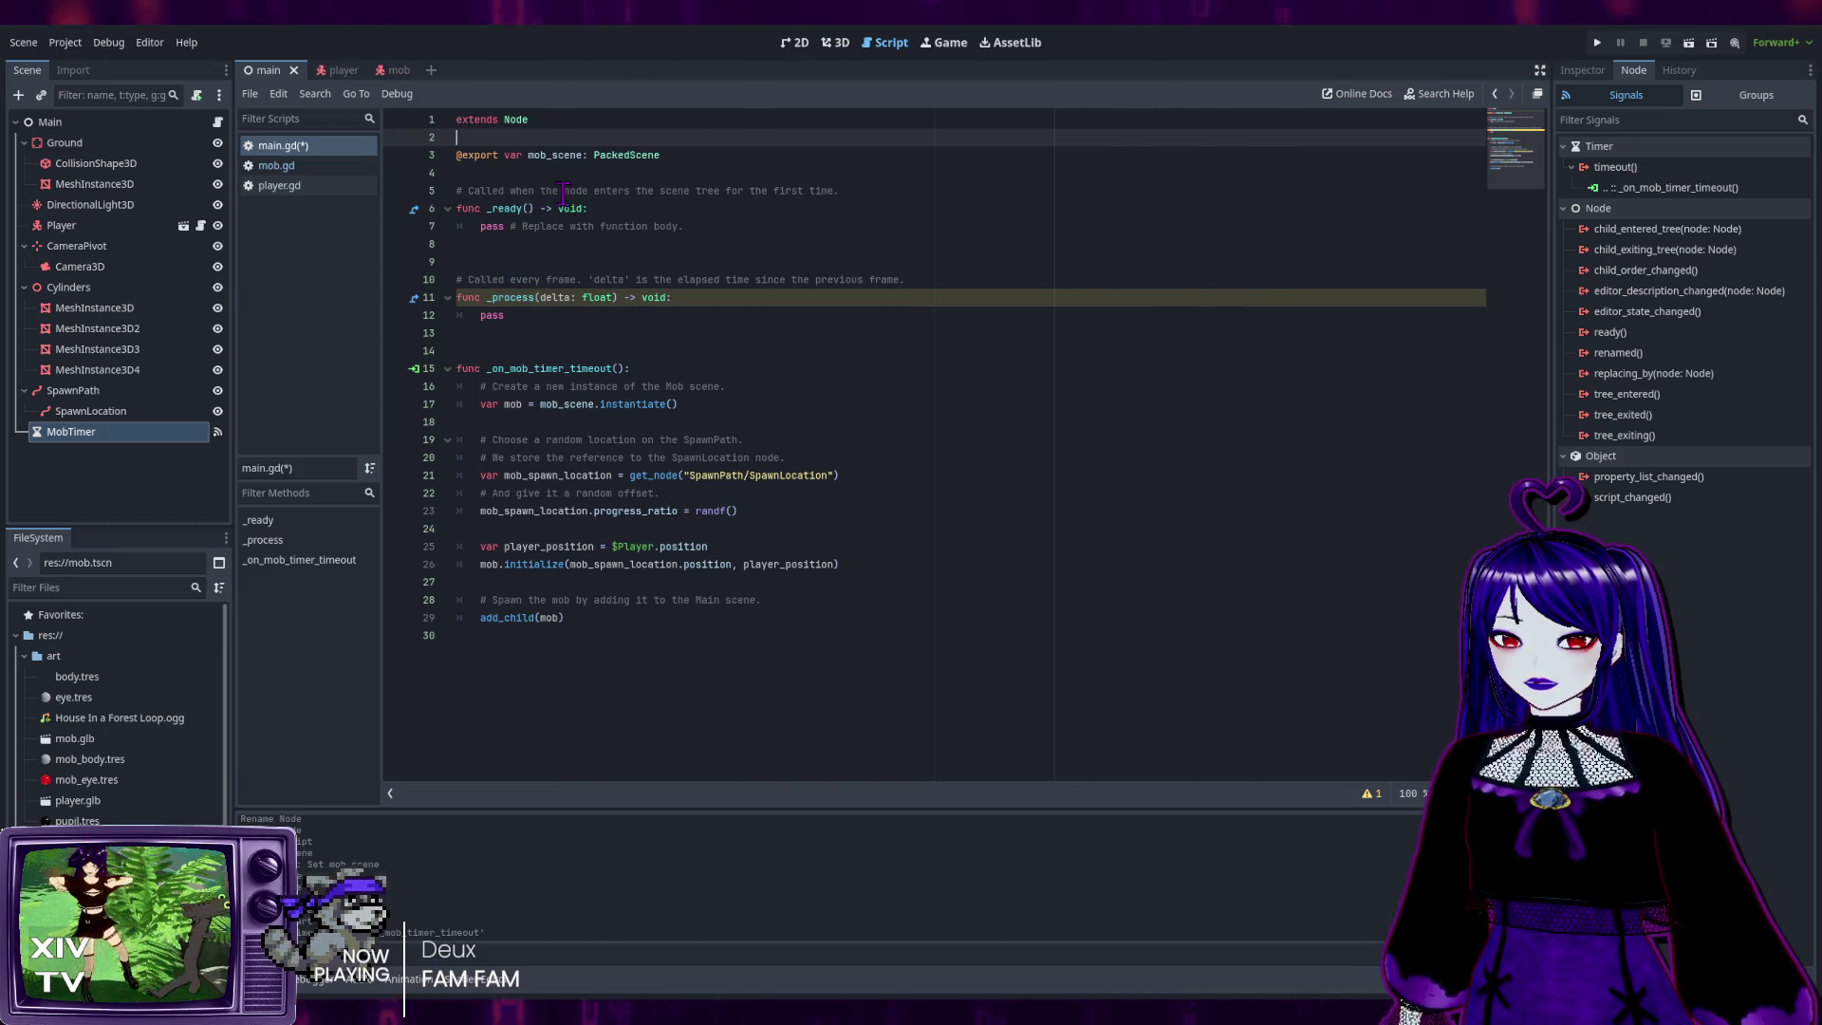
{"action": "left_click", "coordinate": [626, 227]}
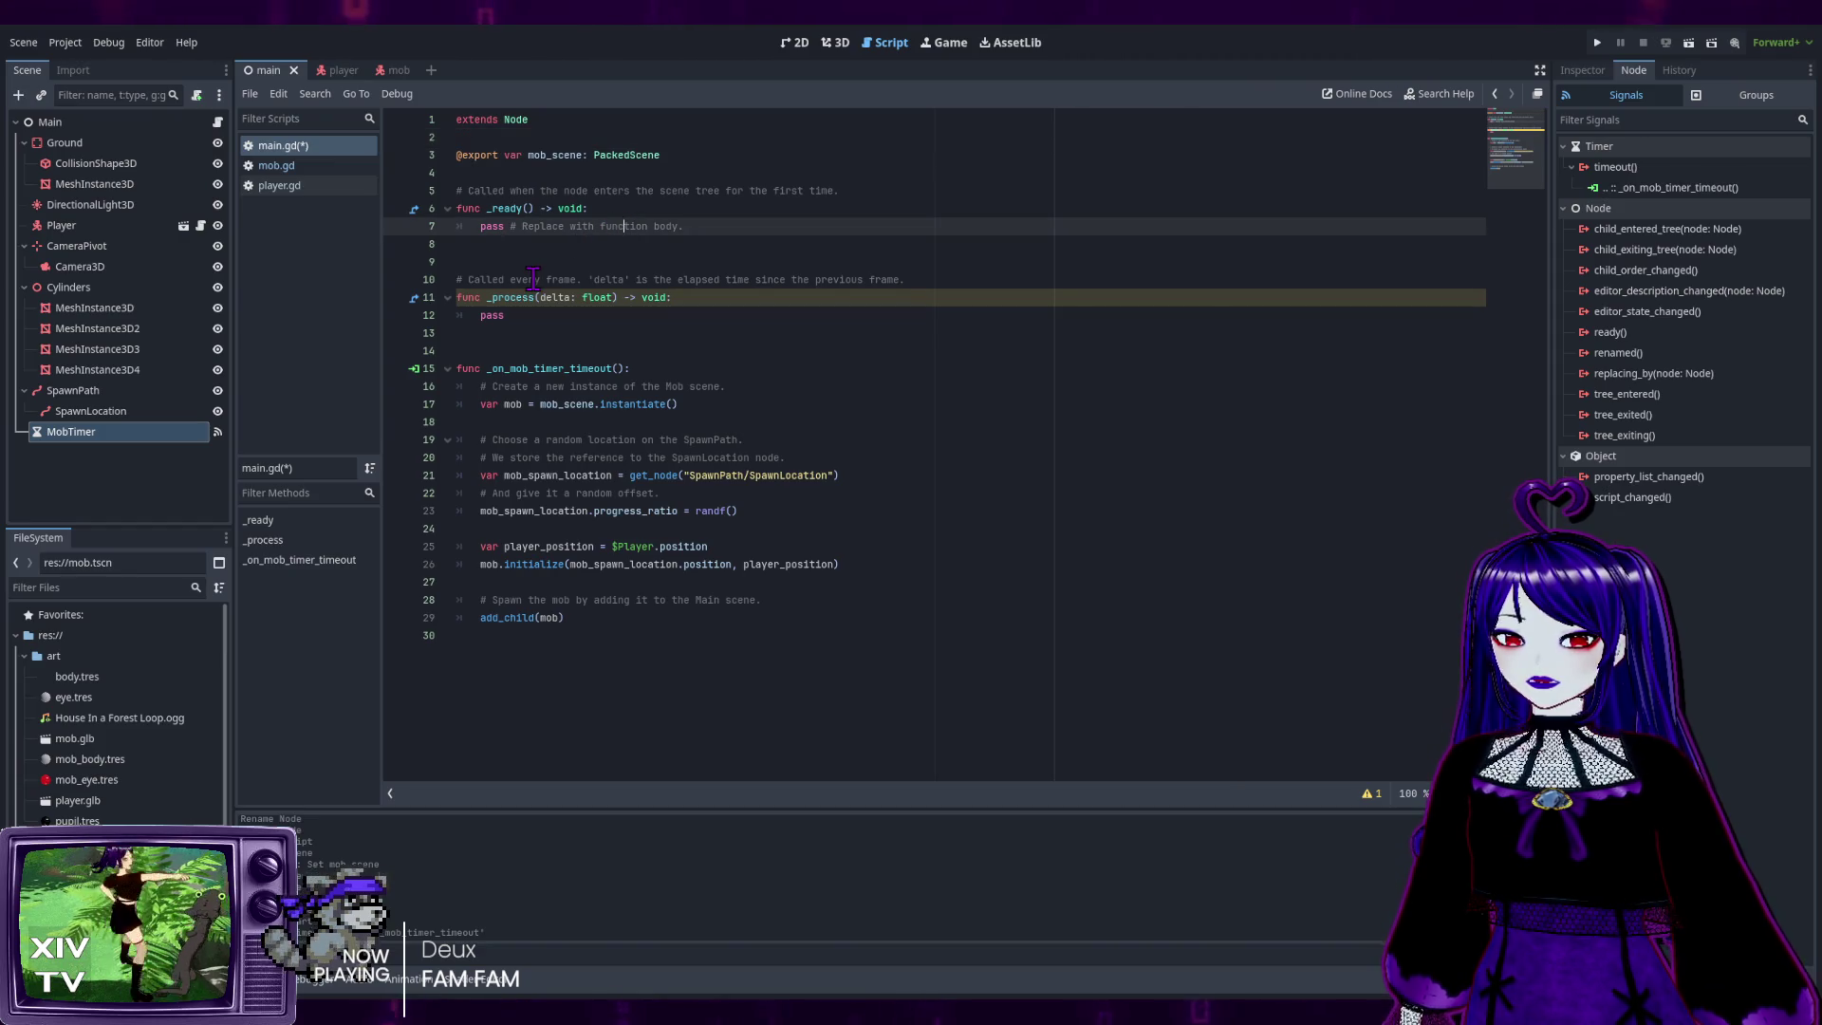
{"action": "left_click", "coordinate": [542, 346]}
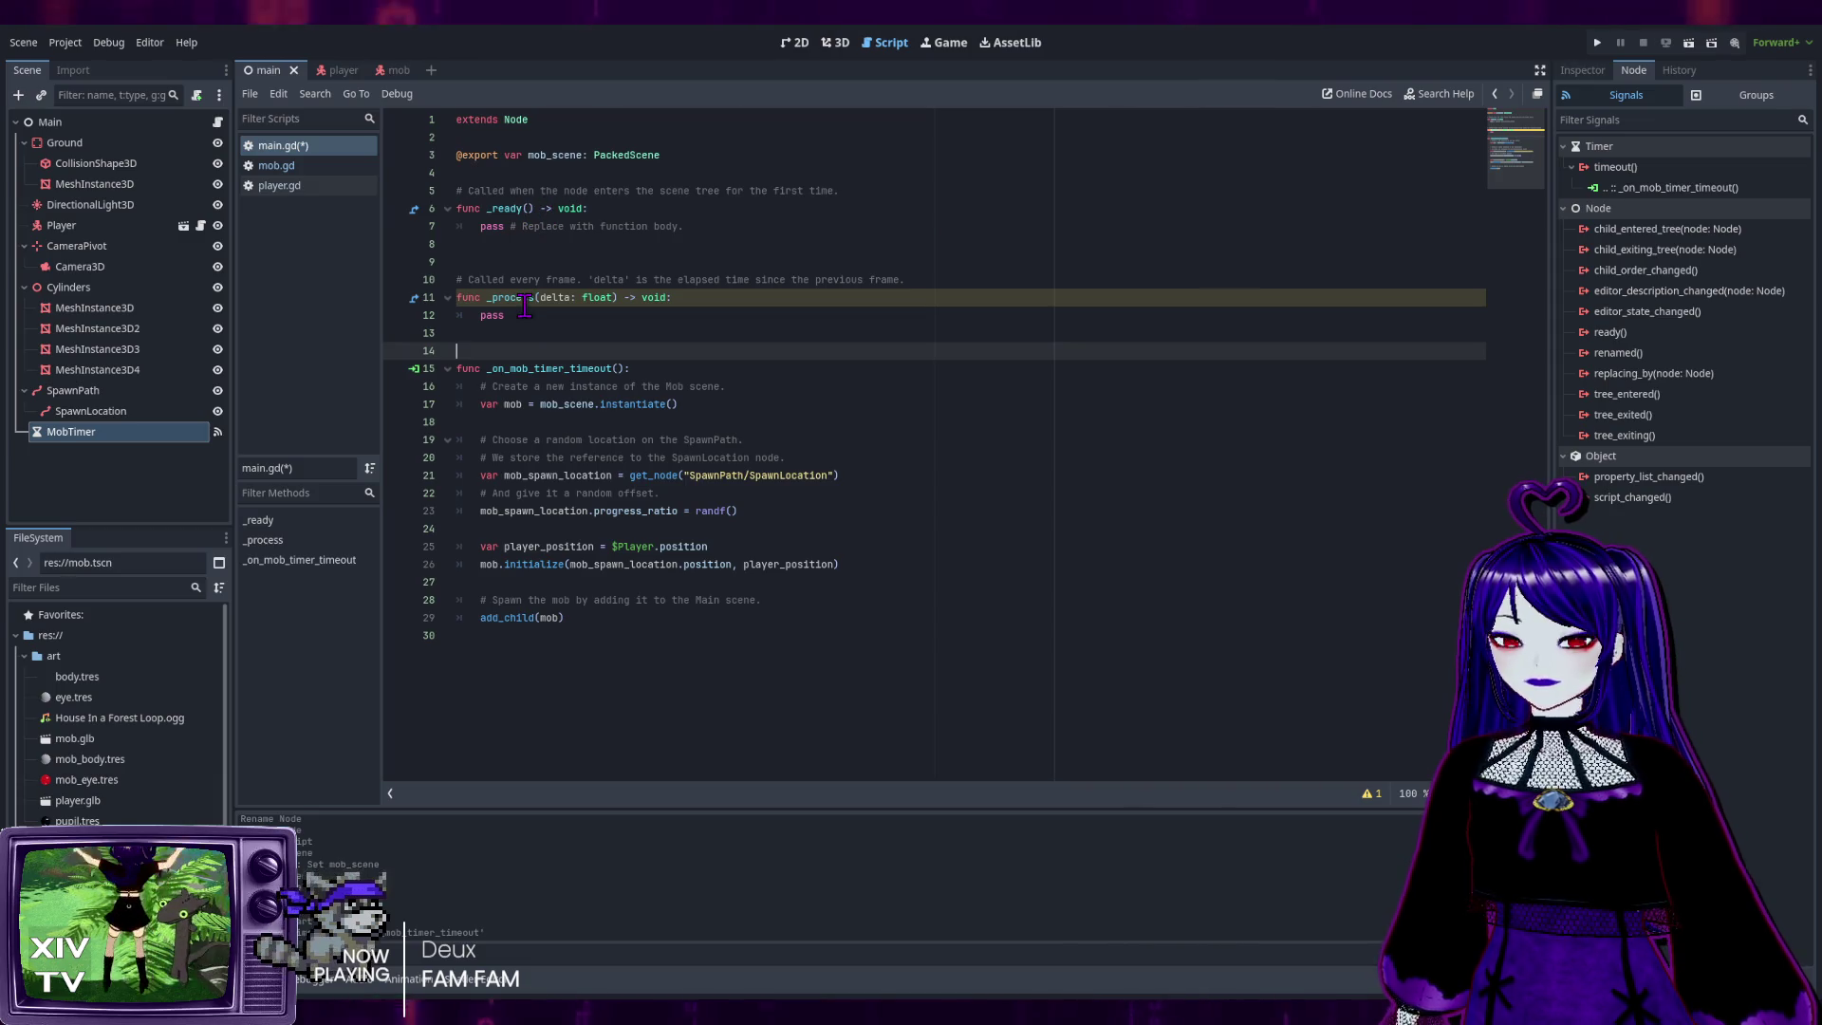
{"action": "left_click", "coordinate": [530, 372]}
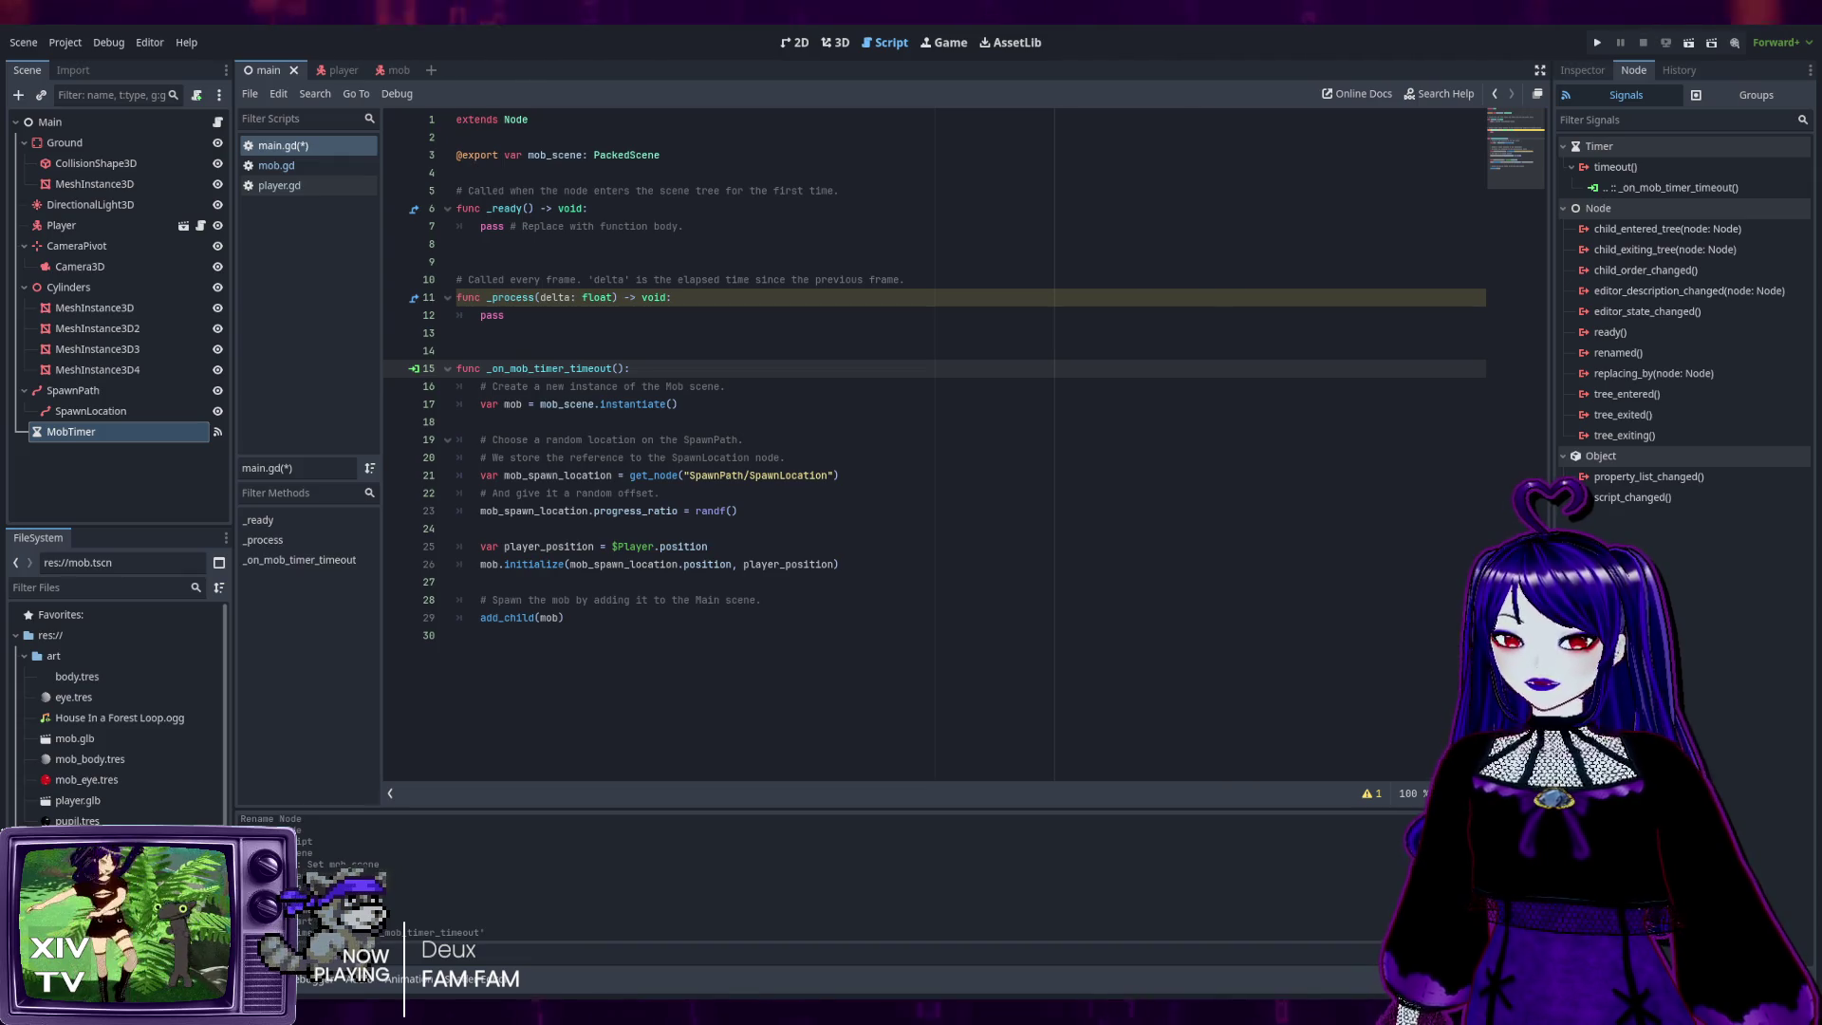
{"action": "key", "text": "ctrl+s"}
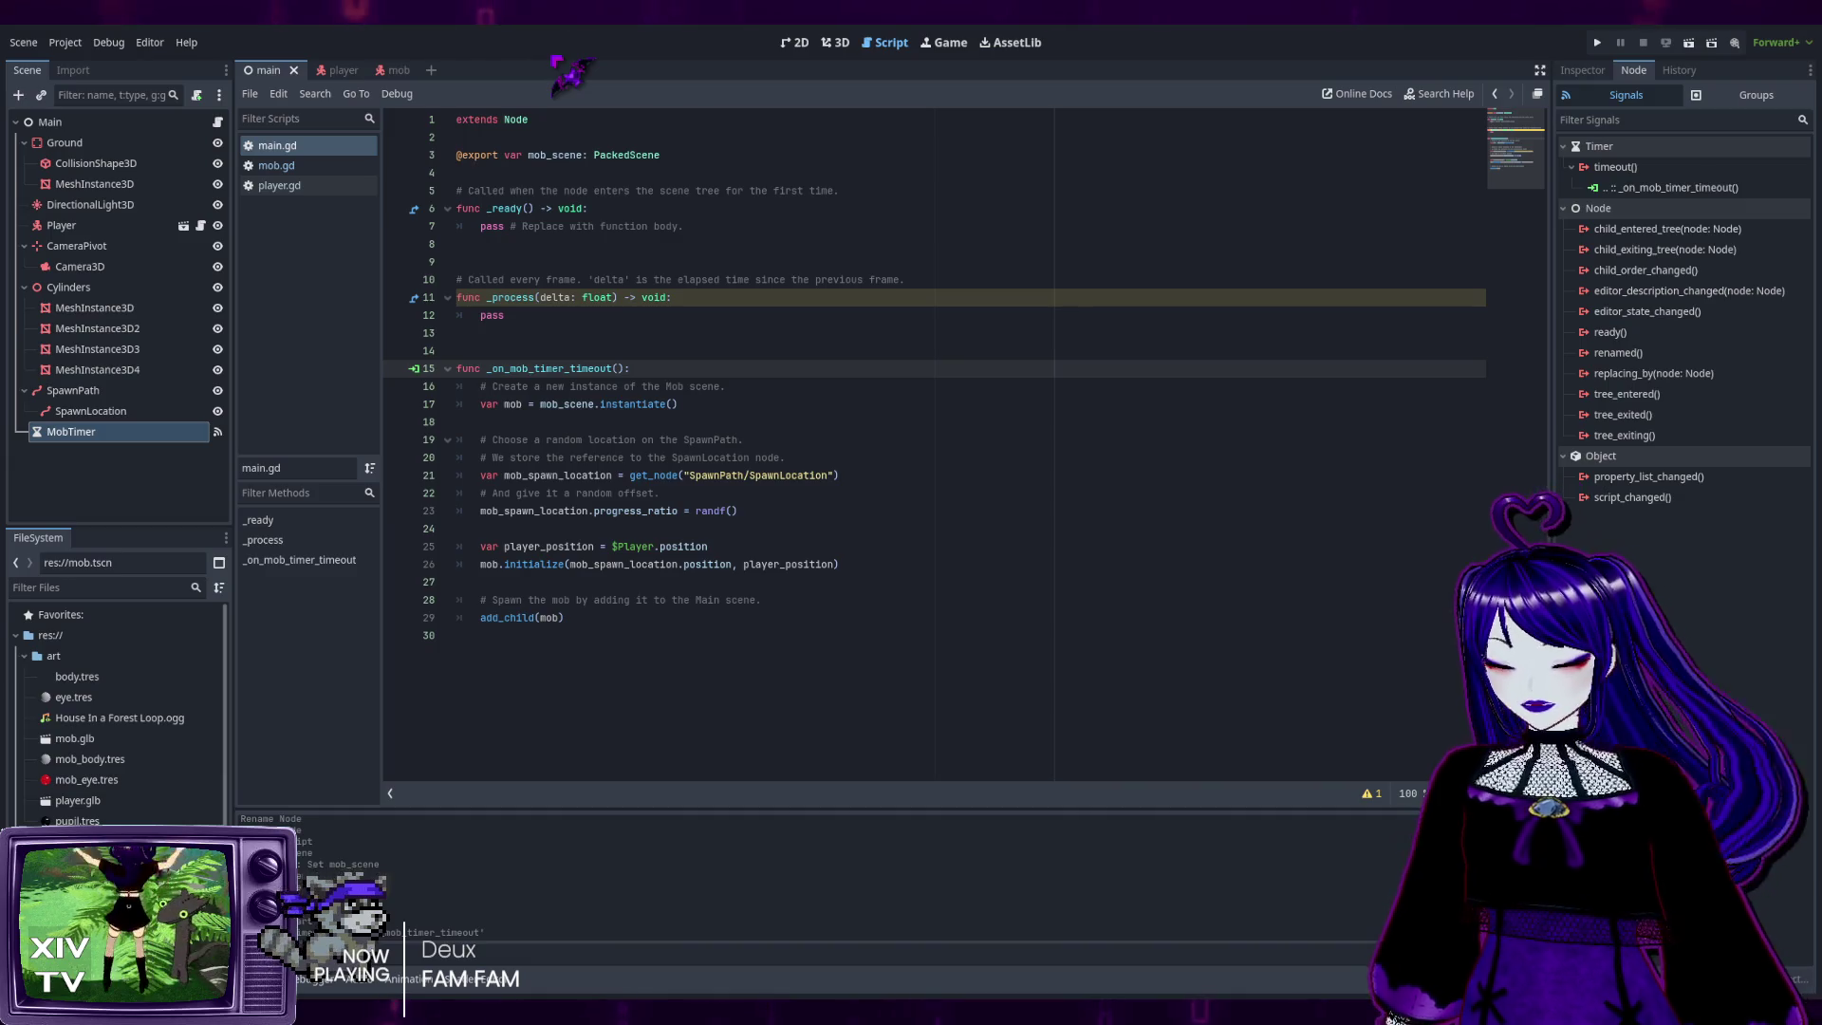
{"action": "key", "text": "F5"}
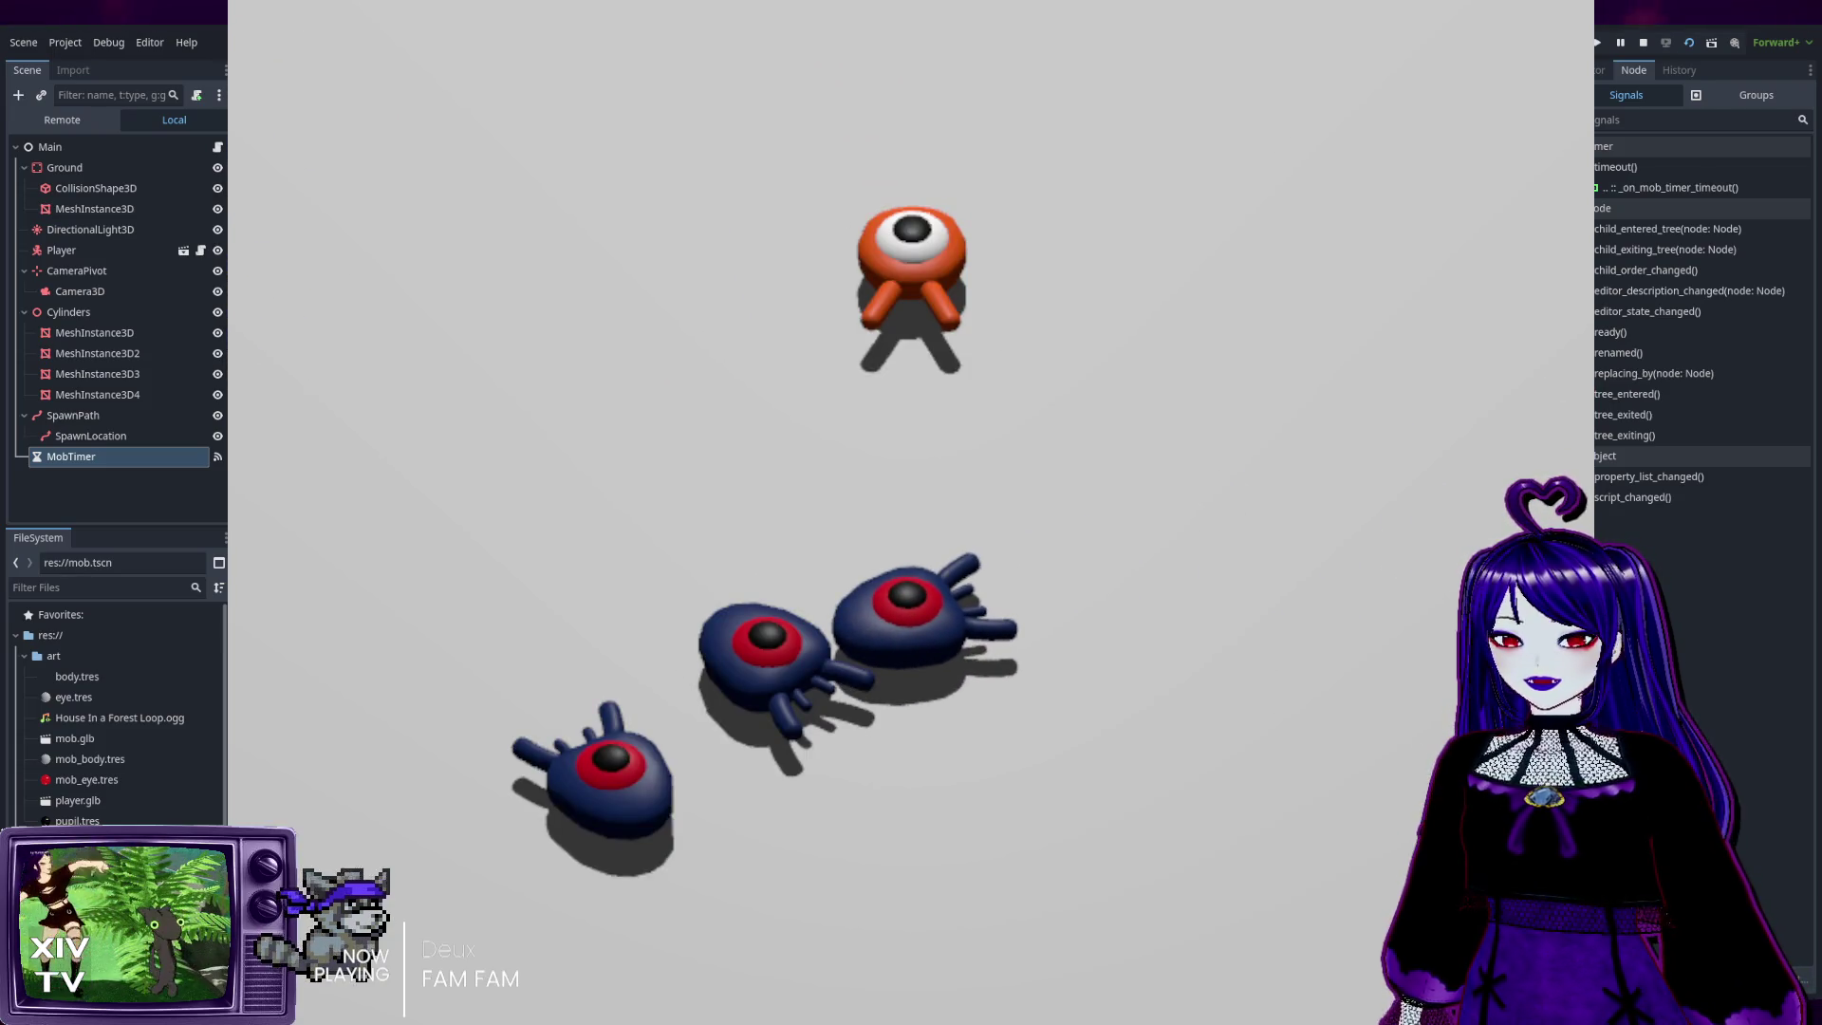
Step: Drive the player with W, A, S, D to the top edge, right edge and back to centre among the mobs
{"action": "key", "text": "s"}
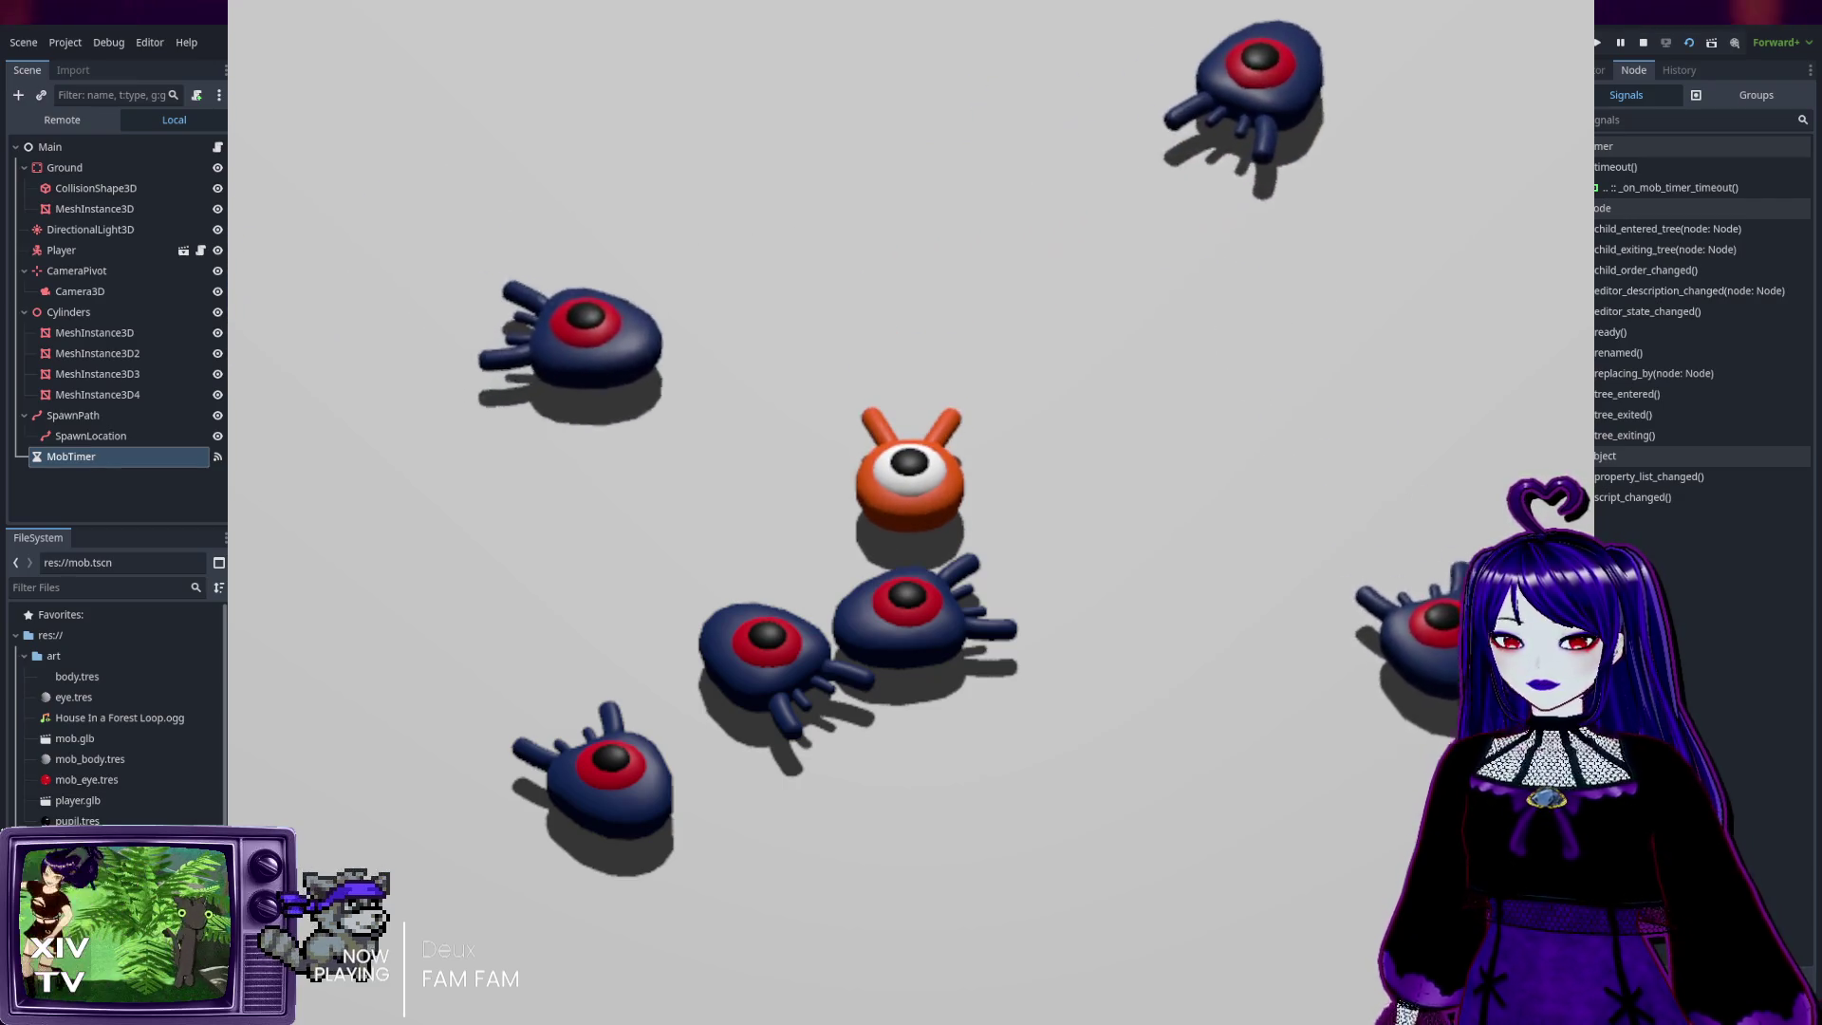
{"action": "key", "text": "d"}
{"action": "key", "text": "a"}
{"action": "key", "text": "s"}
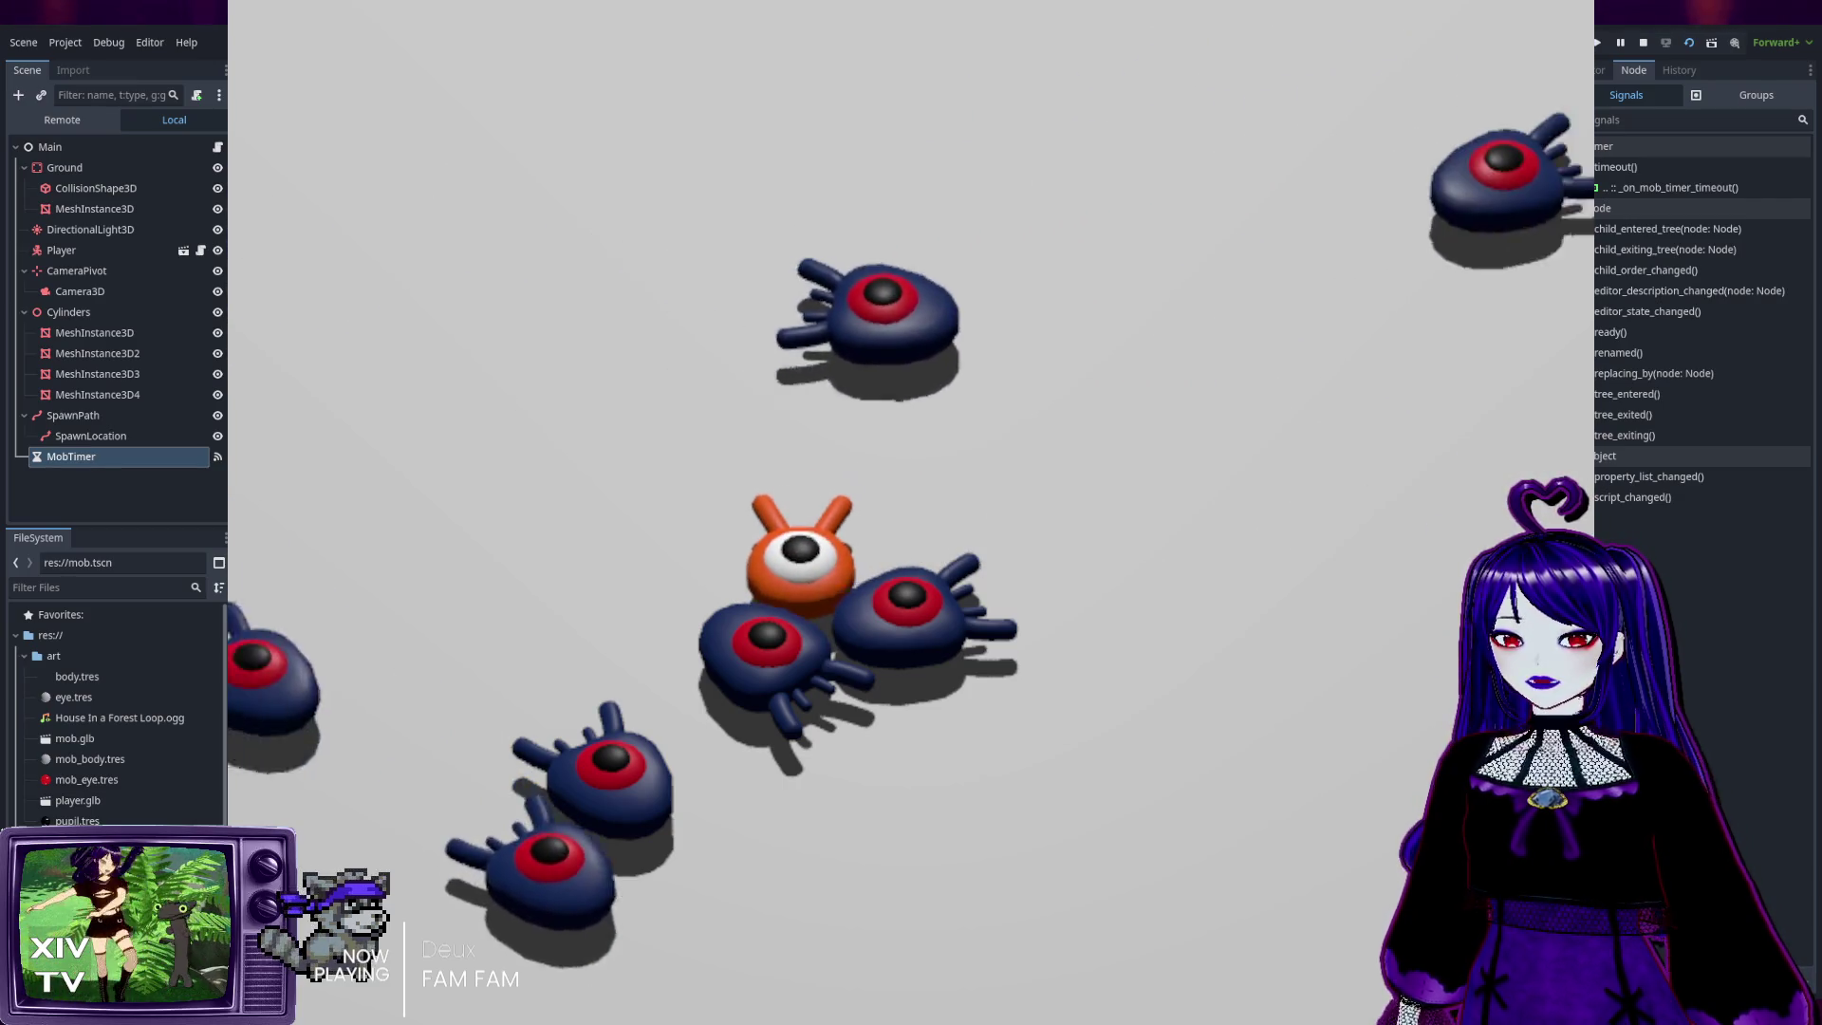
{"action": "key", "text": "a"}
{"action": "key", "text": "w"}
{"action": "key", "text": "d"}
{"action": "key", "text": "s"}
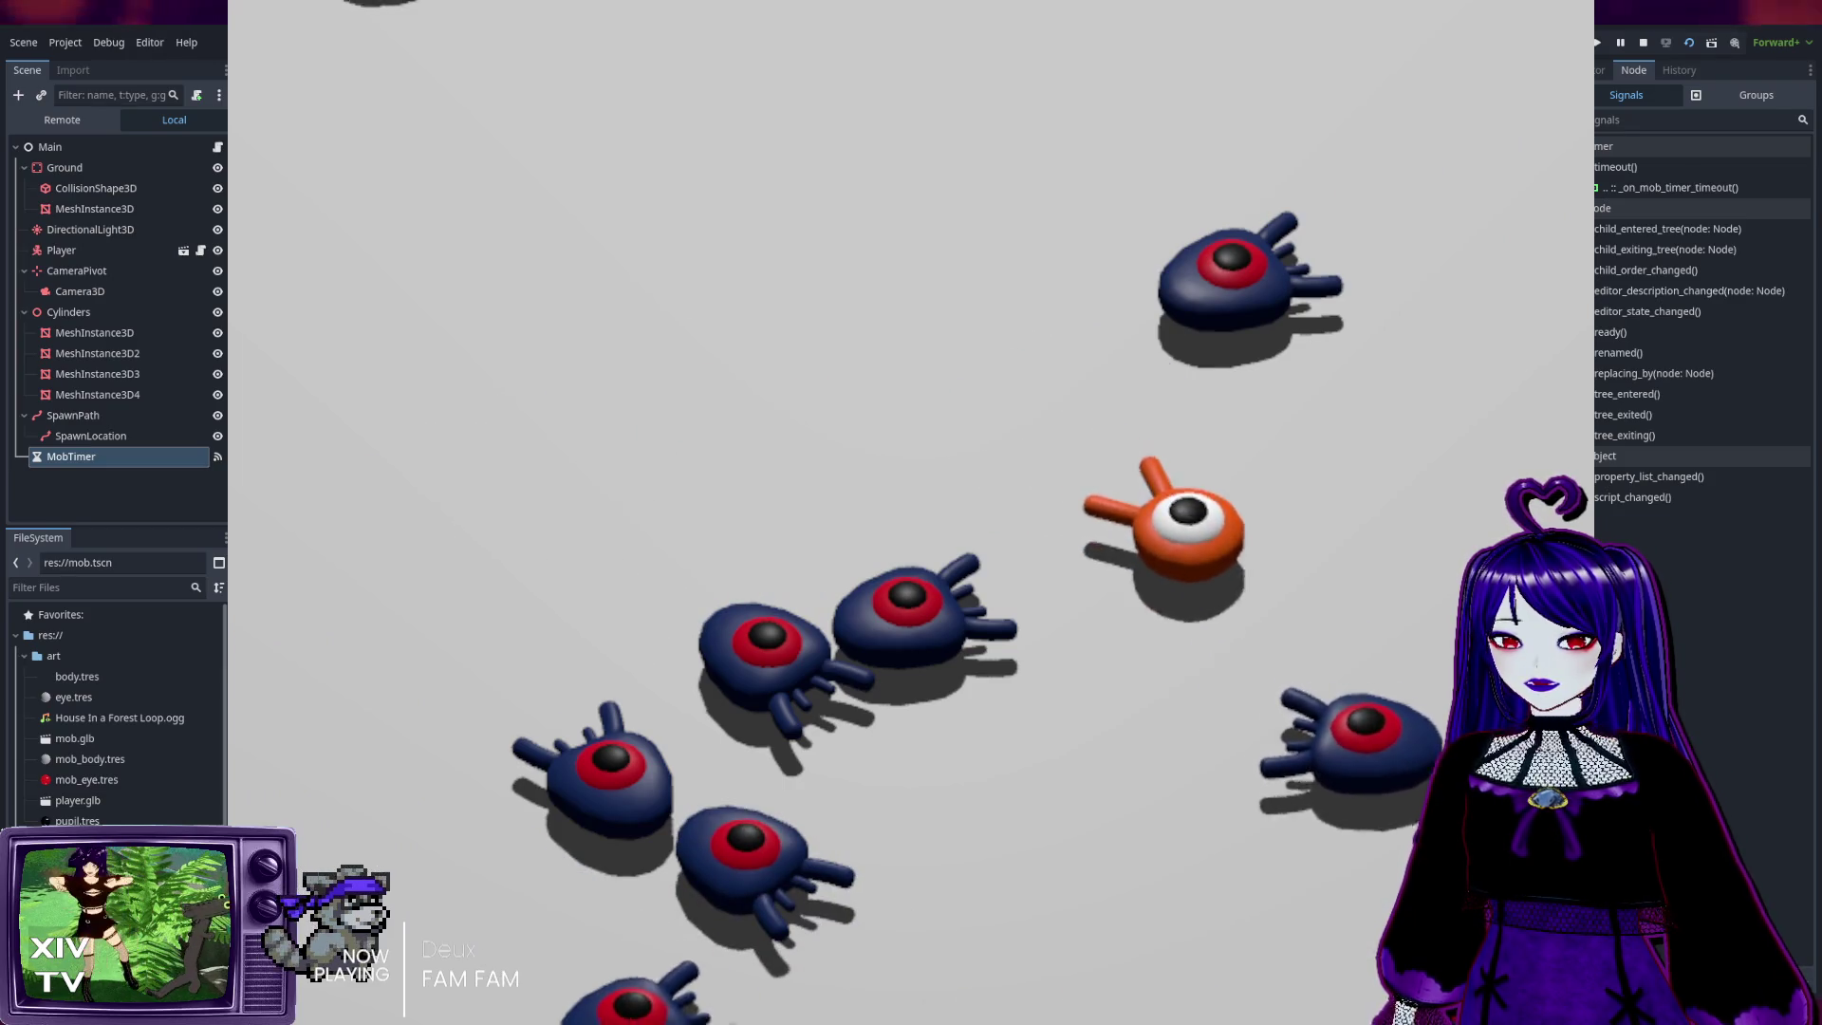
{"action": "key", "text": "s"}
{"action": "key", "text": "a"}
{"action": "key", "text": "w"}
{"action": "key", "text": "d"}
{"action": "key", "text": "w"}
{"action": "key", "text": "d"}
{"action": "key", "text": "a"}
{"action": "key", "text": "w"}
{"action": "key", "text": "s"}
{"action": "key", "text": "s"}
{"action": "key", "text": "d"}
{"action": "key", "text": "w"}
{"action": "key", "text": "a"}
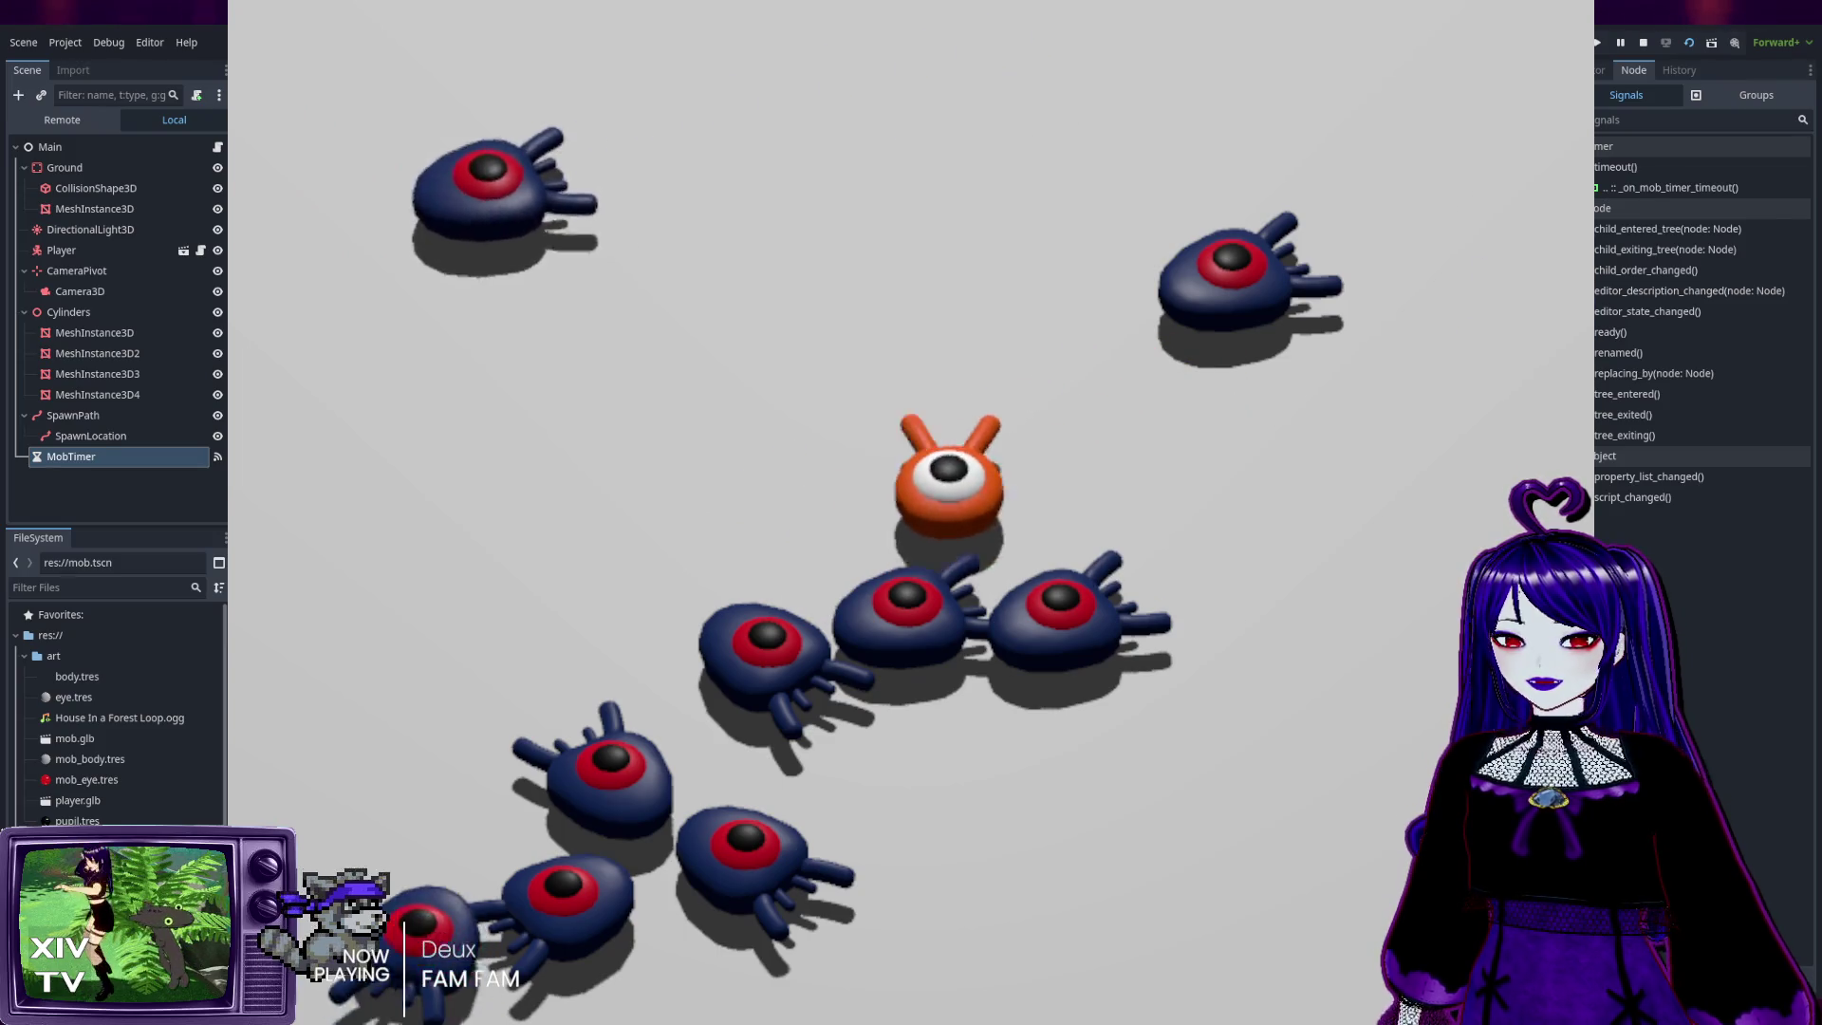
{"action": "key", "text": "s"}
{"action": "key", "text": "d"}
{"action": "key", "text": "w"}
{"action": "key", "text": "a"}
{"action": "key", "text": "s"}
{"action": "key", "text": "d"}
{"action": "key", "text": "w"}
{"action": "key", "text": "s"}
{"action": "key", "text": "a"}
{"action": "key", "text": "w"}
{"action": "key", "text": "s"}
{"action": "key", "text": "s"}
{"action": "key", "text": "d"}
{"action": "key", "text": "w"}
{"action": "key", "text": "s"}
{"action": "key", "text": "a"}
{"action": "key", "text": "d"}
{"action": "key", "text": "s"}
{"action": "key", "text": "d"}
{"action": "key", "text": "a"}
{"action": "key", "text": "w"}
{"action": "key", "text": "s"}
{"action": "key", "text": "a"}
{"action": "key", "text": "w"}
{"action": "key", "text": "d"}
{"action": "key", "text": "s"}
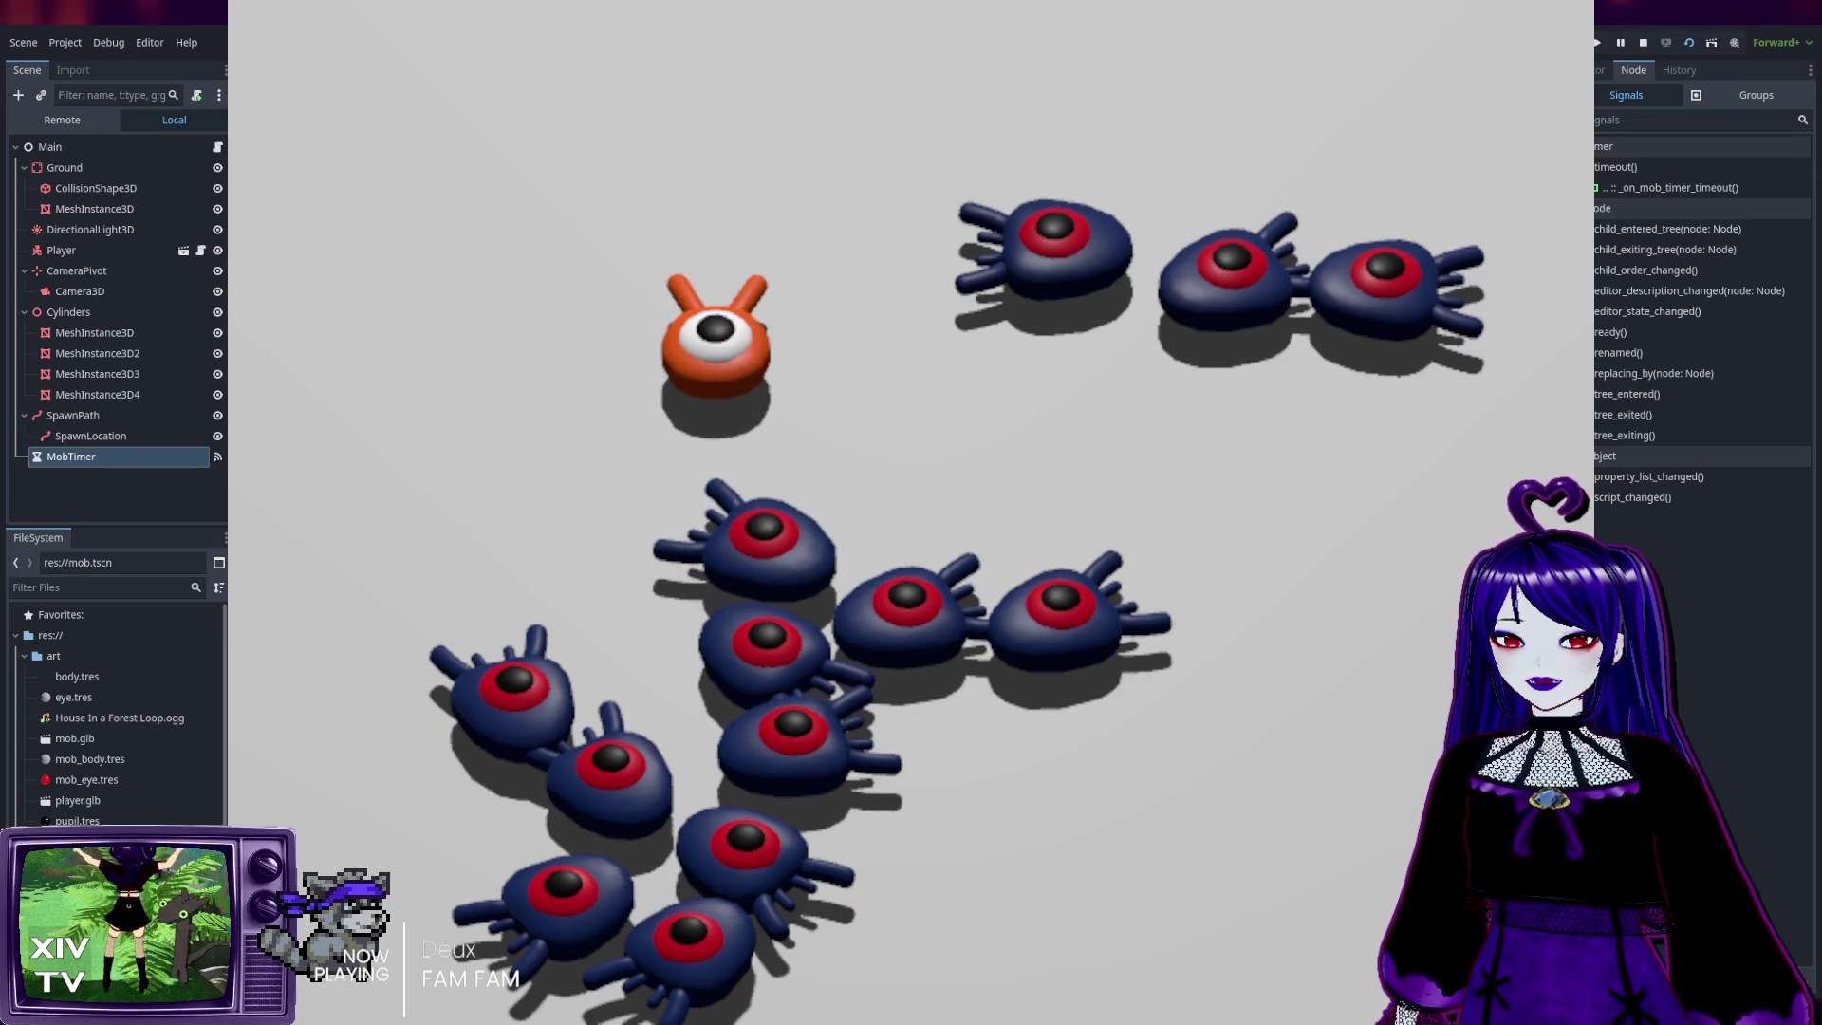
{"action": "key", "text": "a"}
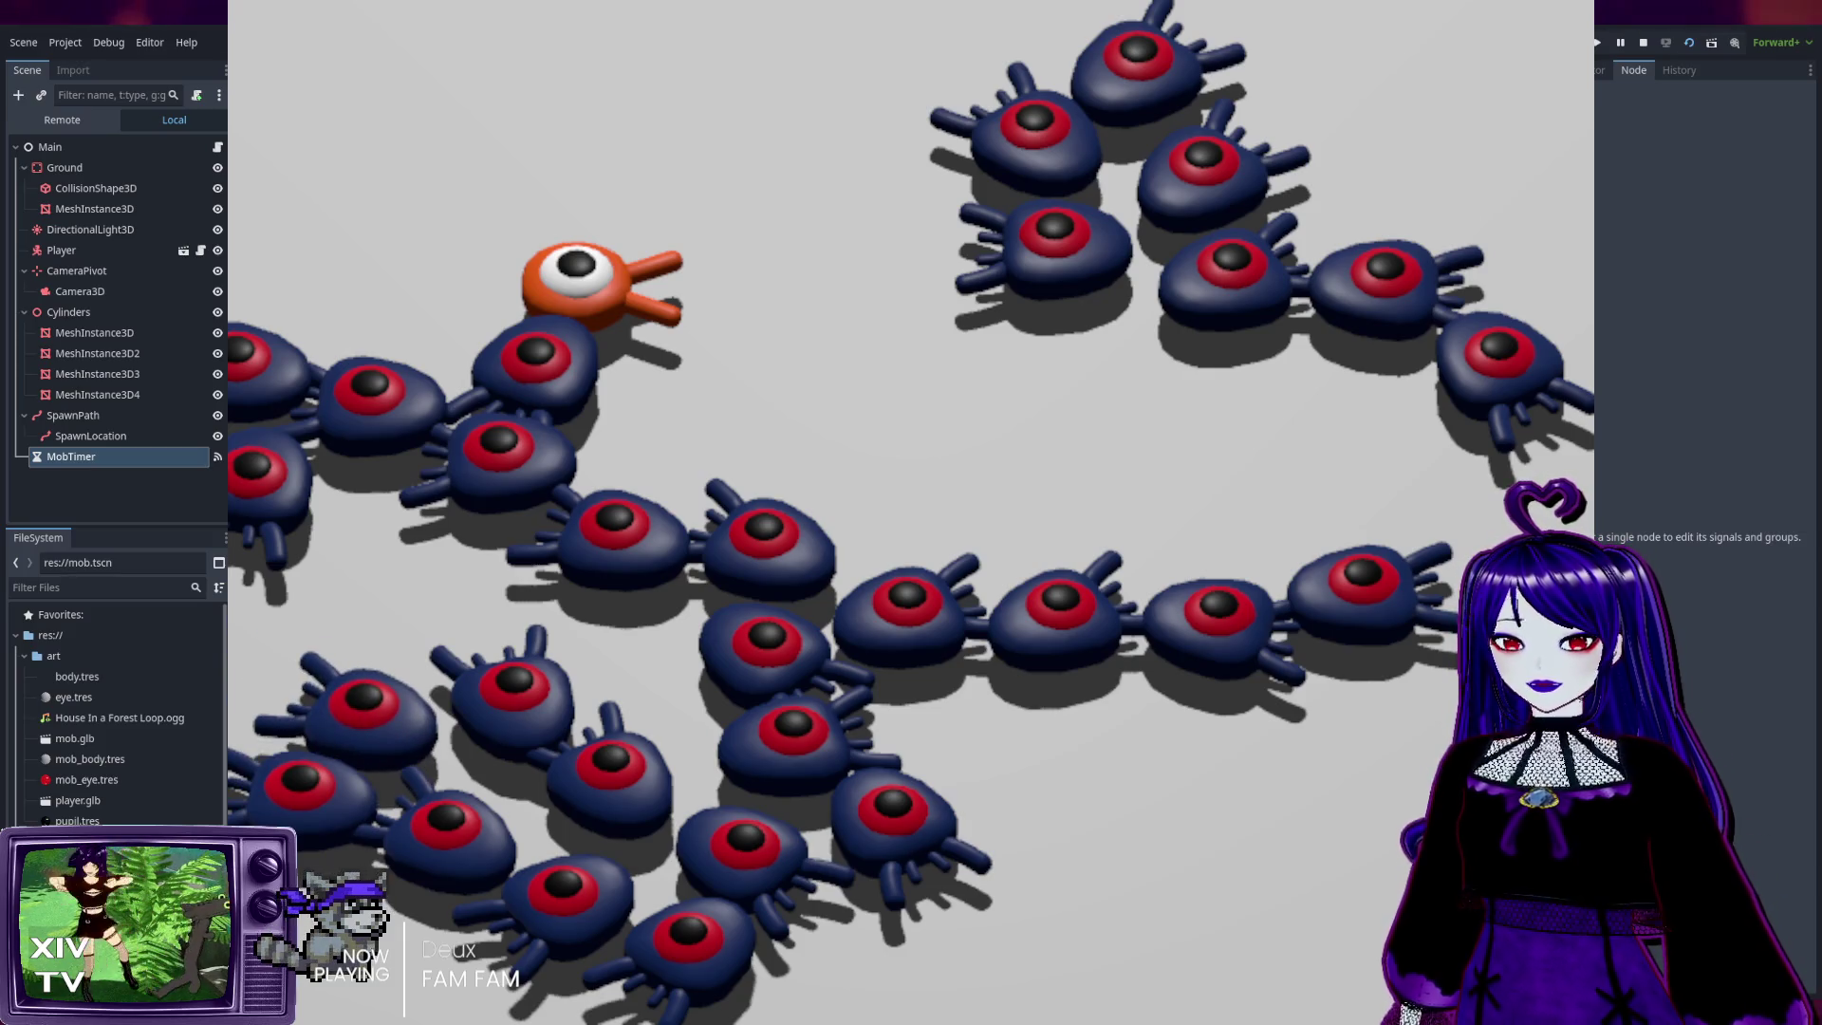
Step: Stop the running game with F8
{"action": "key", "text": "F8"}
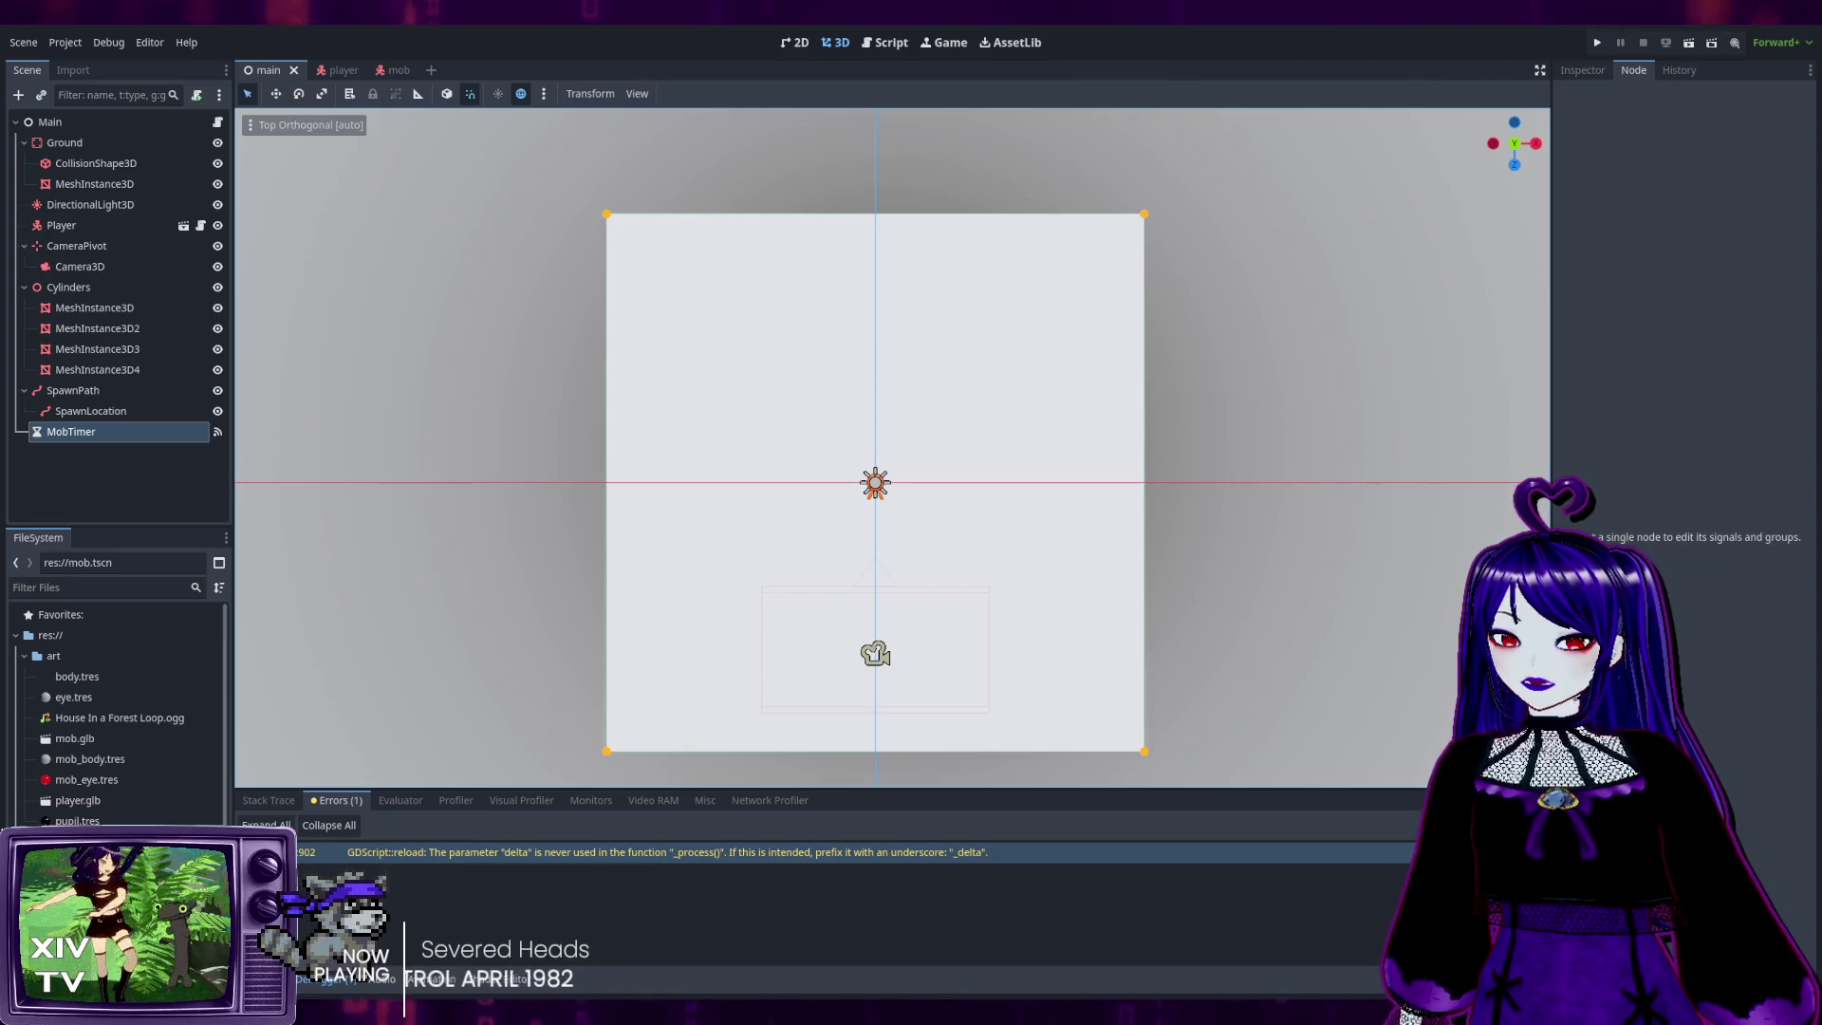
Step: Put Ground on collision layer 3 with mask 1 off, save main.tscn, and switch to the player scene
{"action": "left_click", "coordinate": [76, 143]}
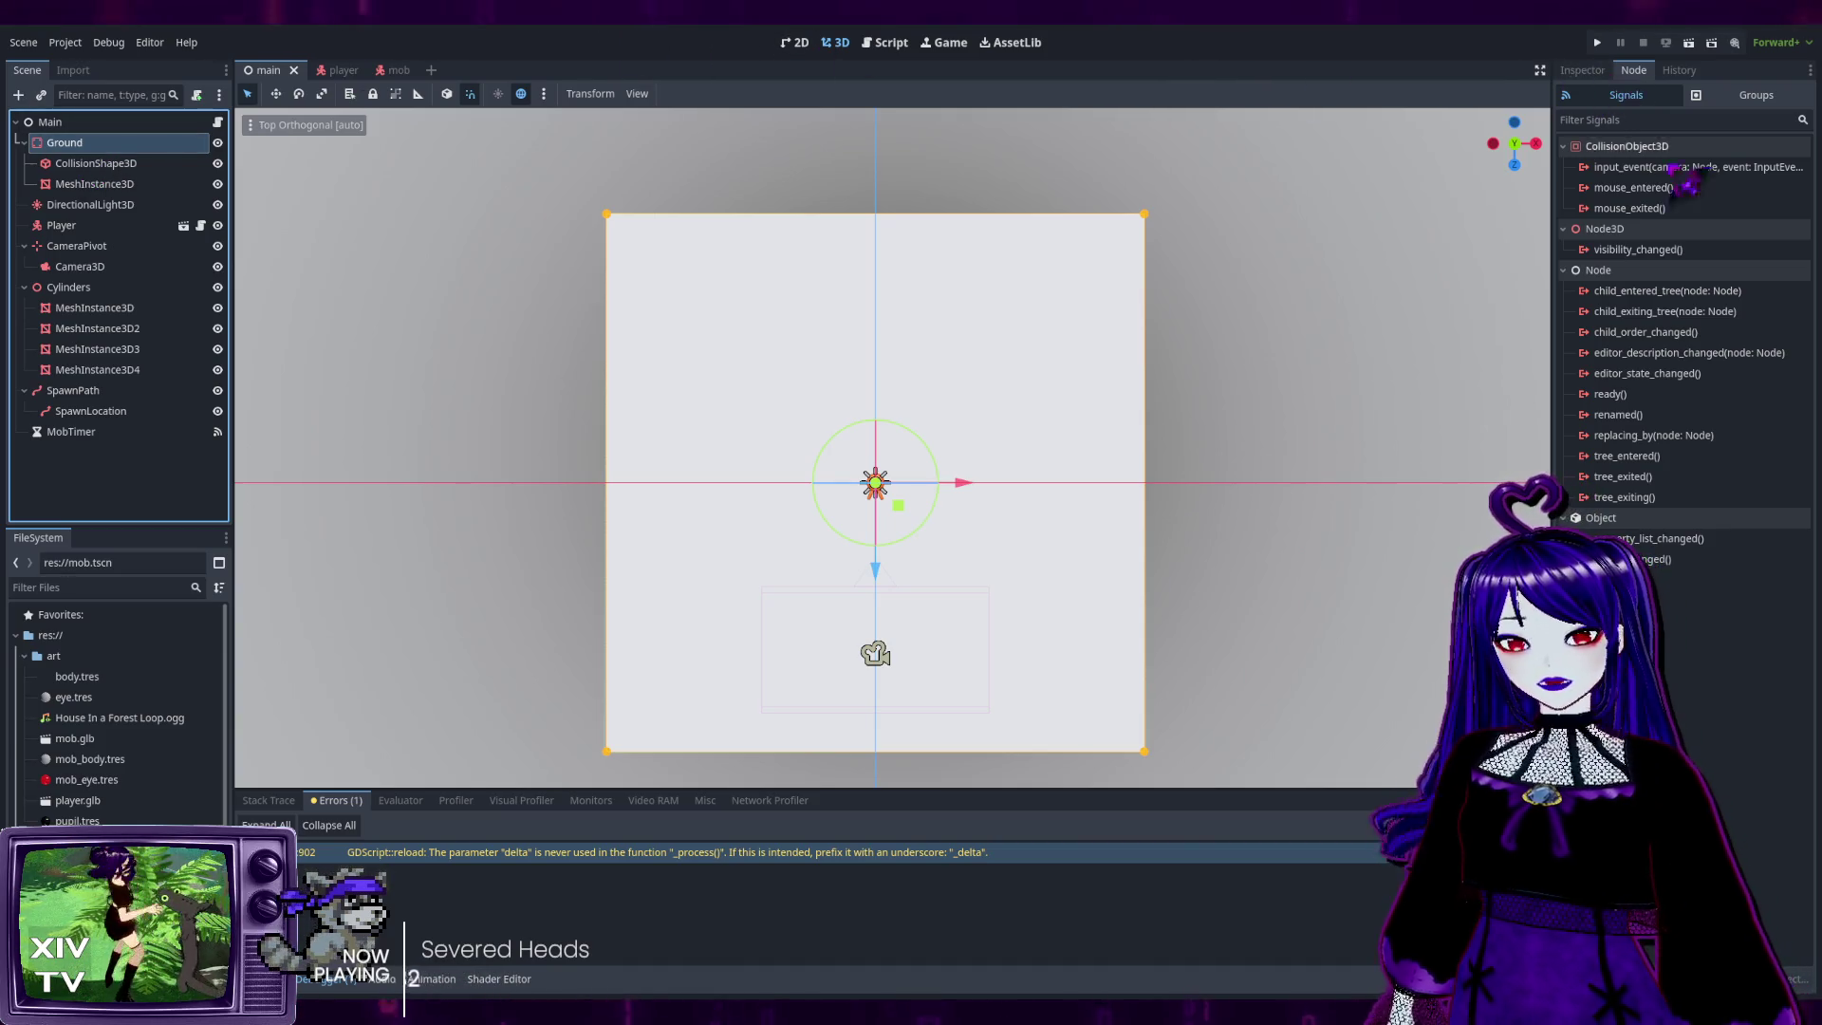
{"action": "left_click", "coordinate": [1582, 70]}
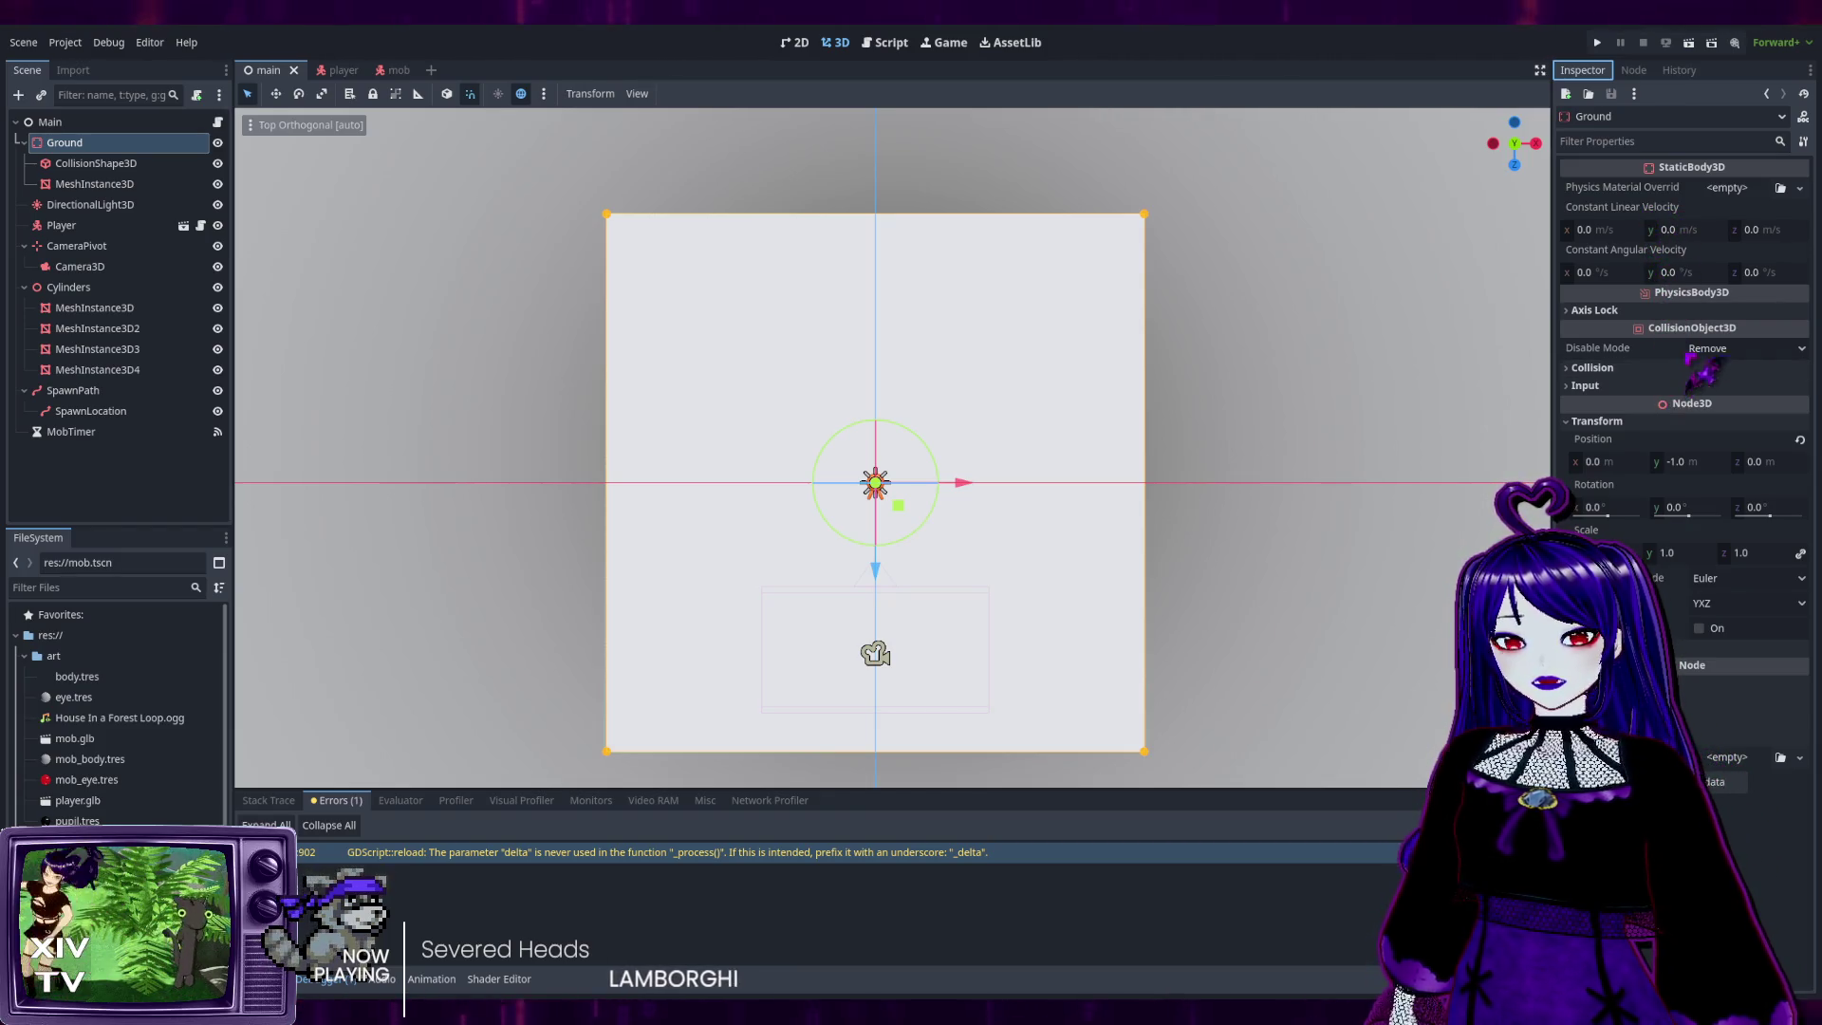
{"action": "left_click", "coordinate": [1593, 369]}
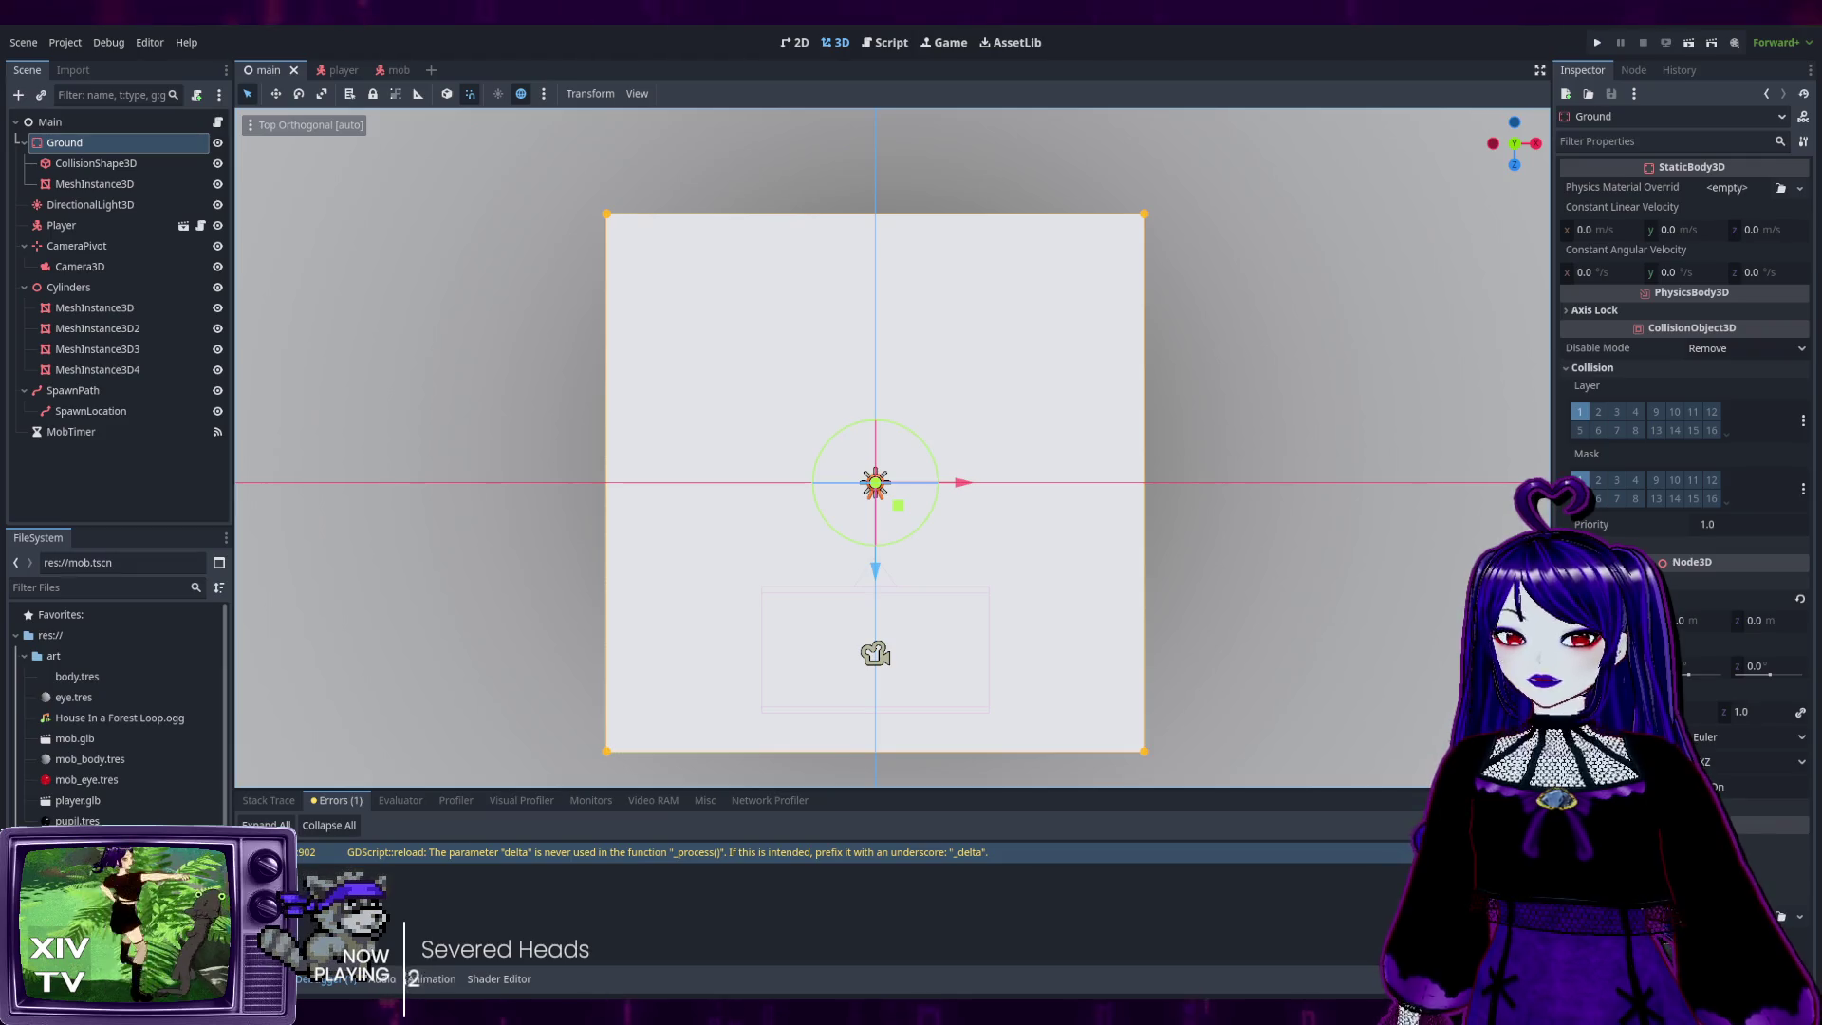
{"action": "left_click", "coordinate": [1617, 413]}
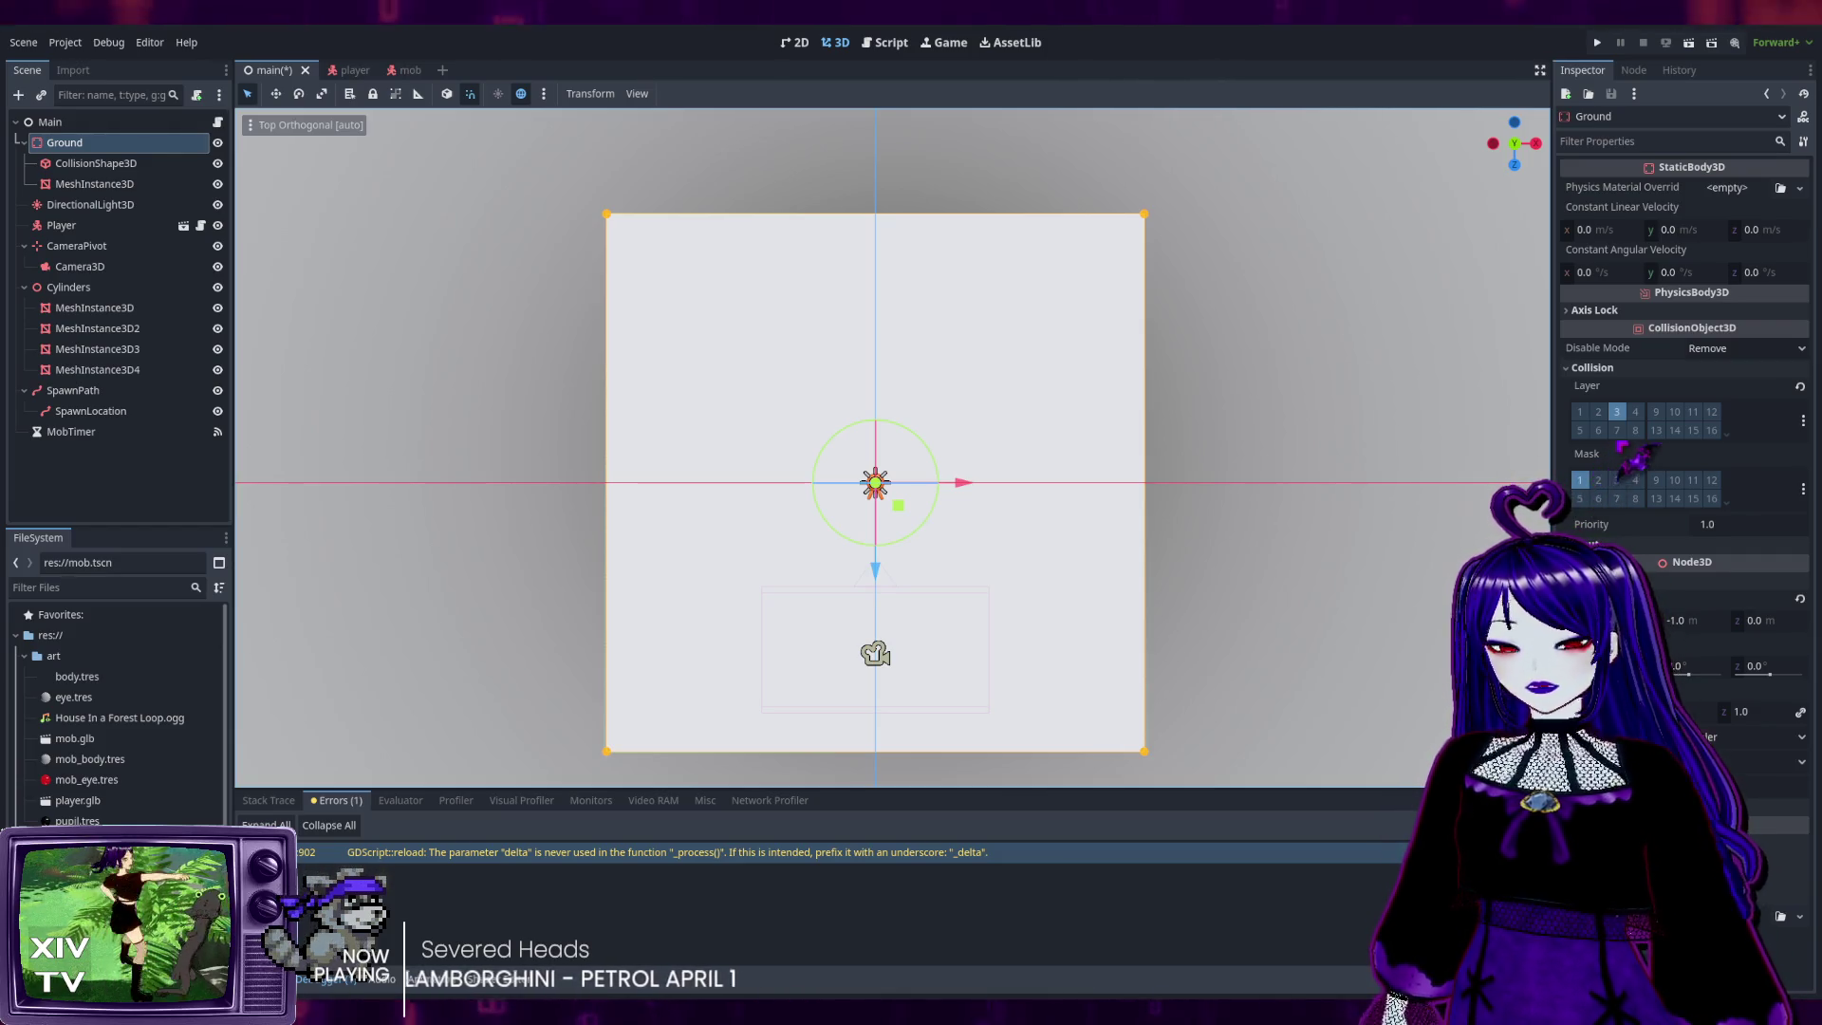
{"action": "left_click", "coordinate": [1580, 479]}
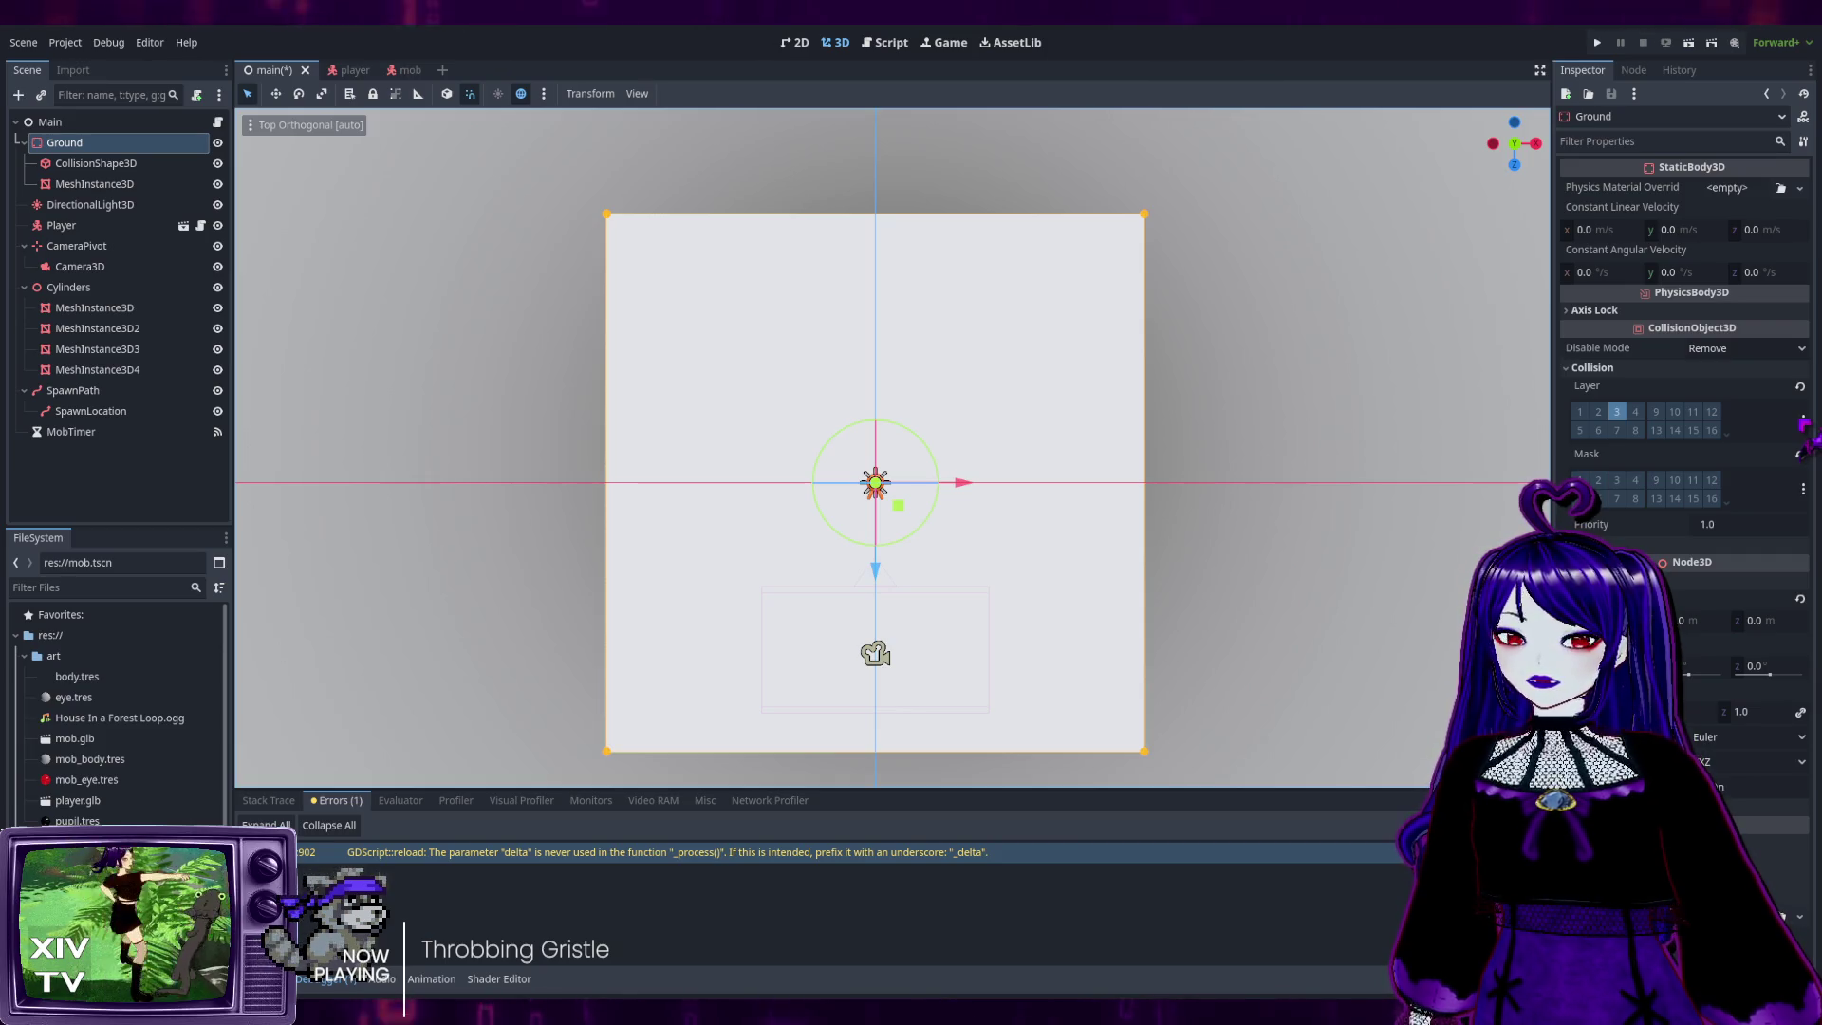
{"action": "left_click", "coordinate": [1614, 759]}
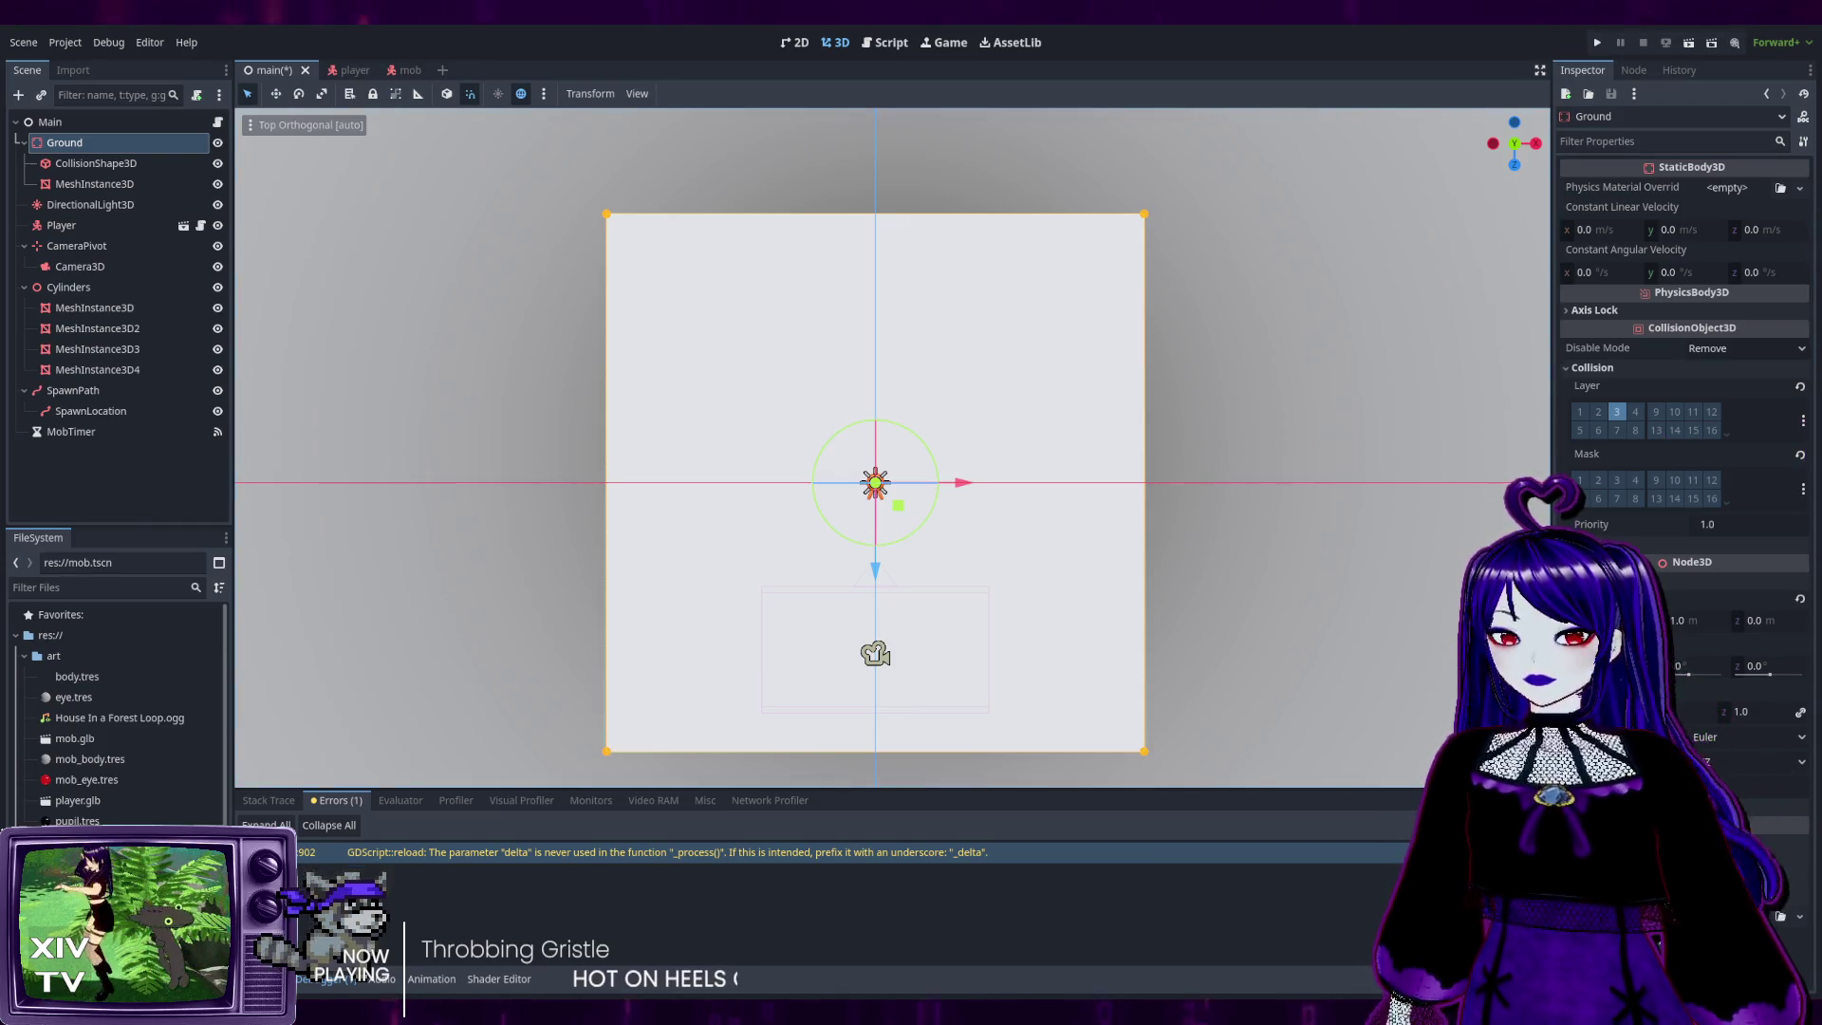
{"action": "key", "text": "ctrl+s"}
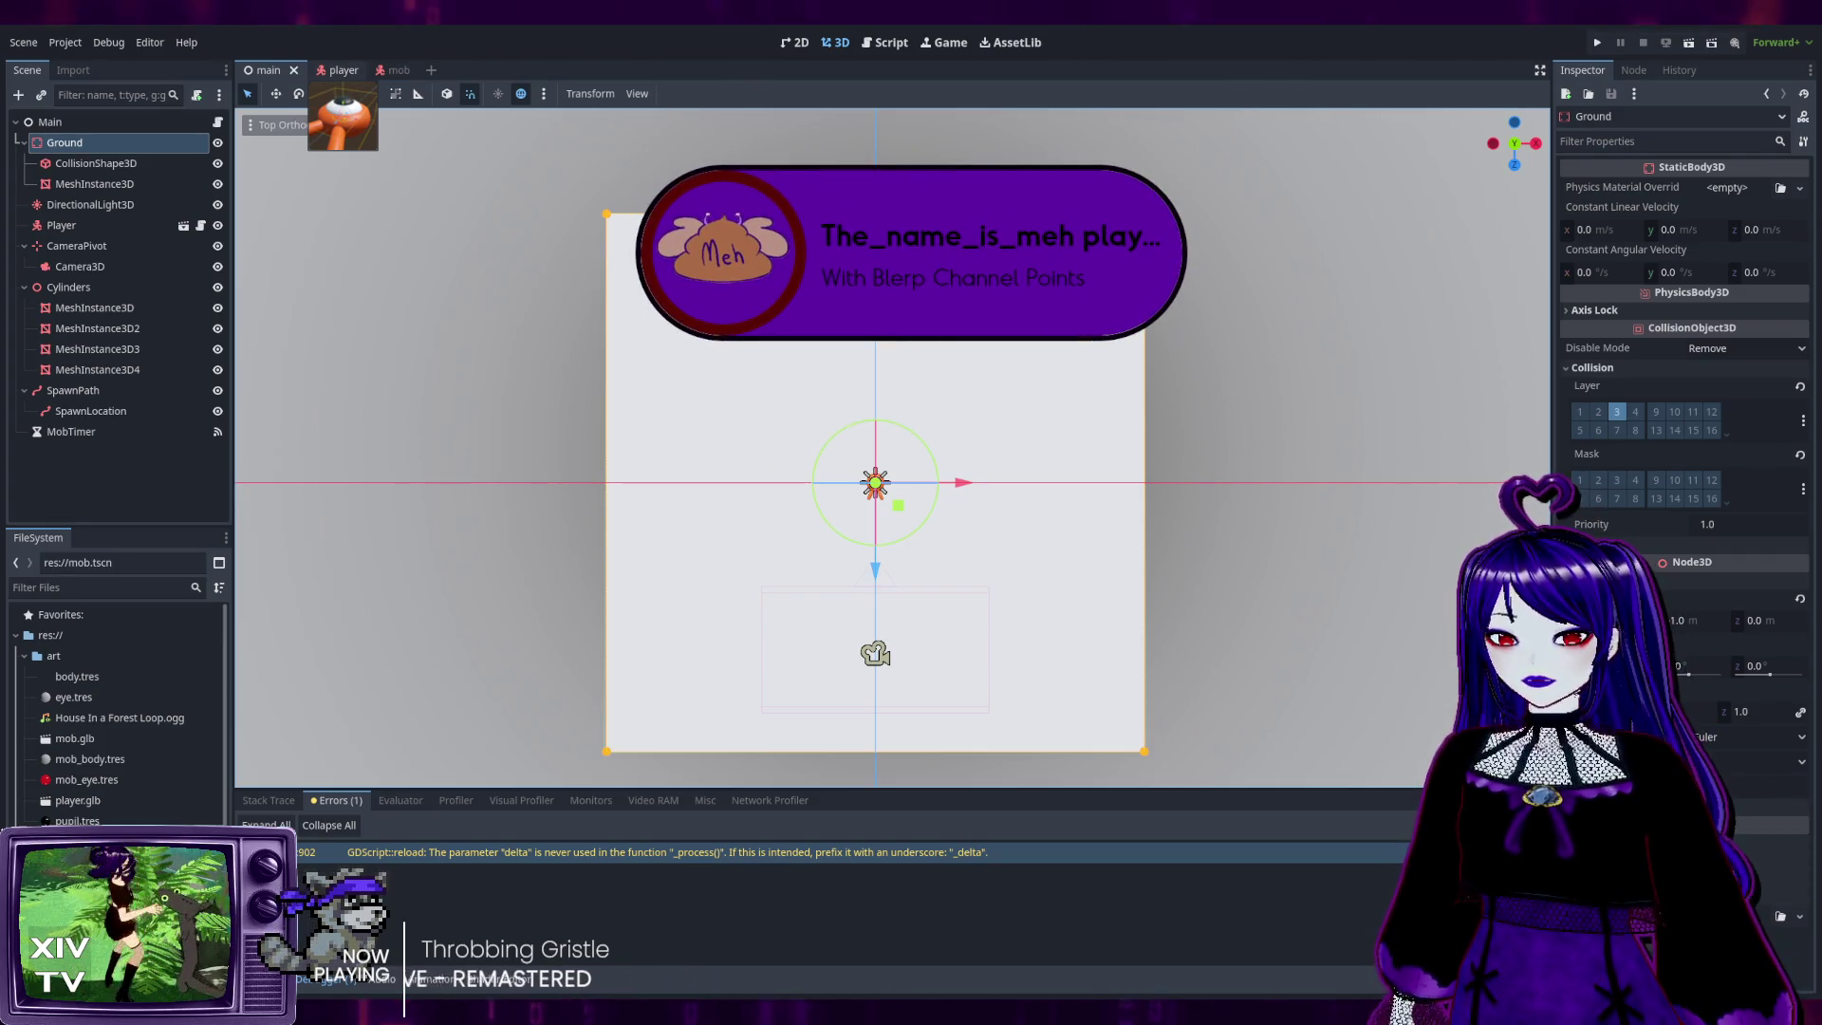
{"action": "left_click", "coordinate": [338, 71]}
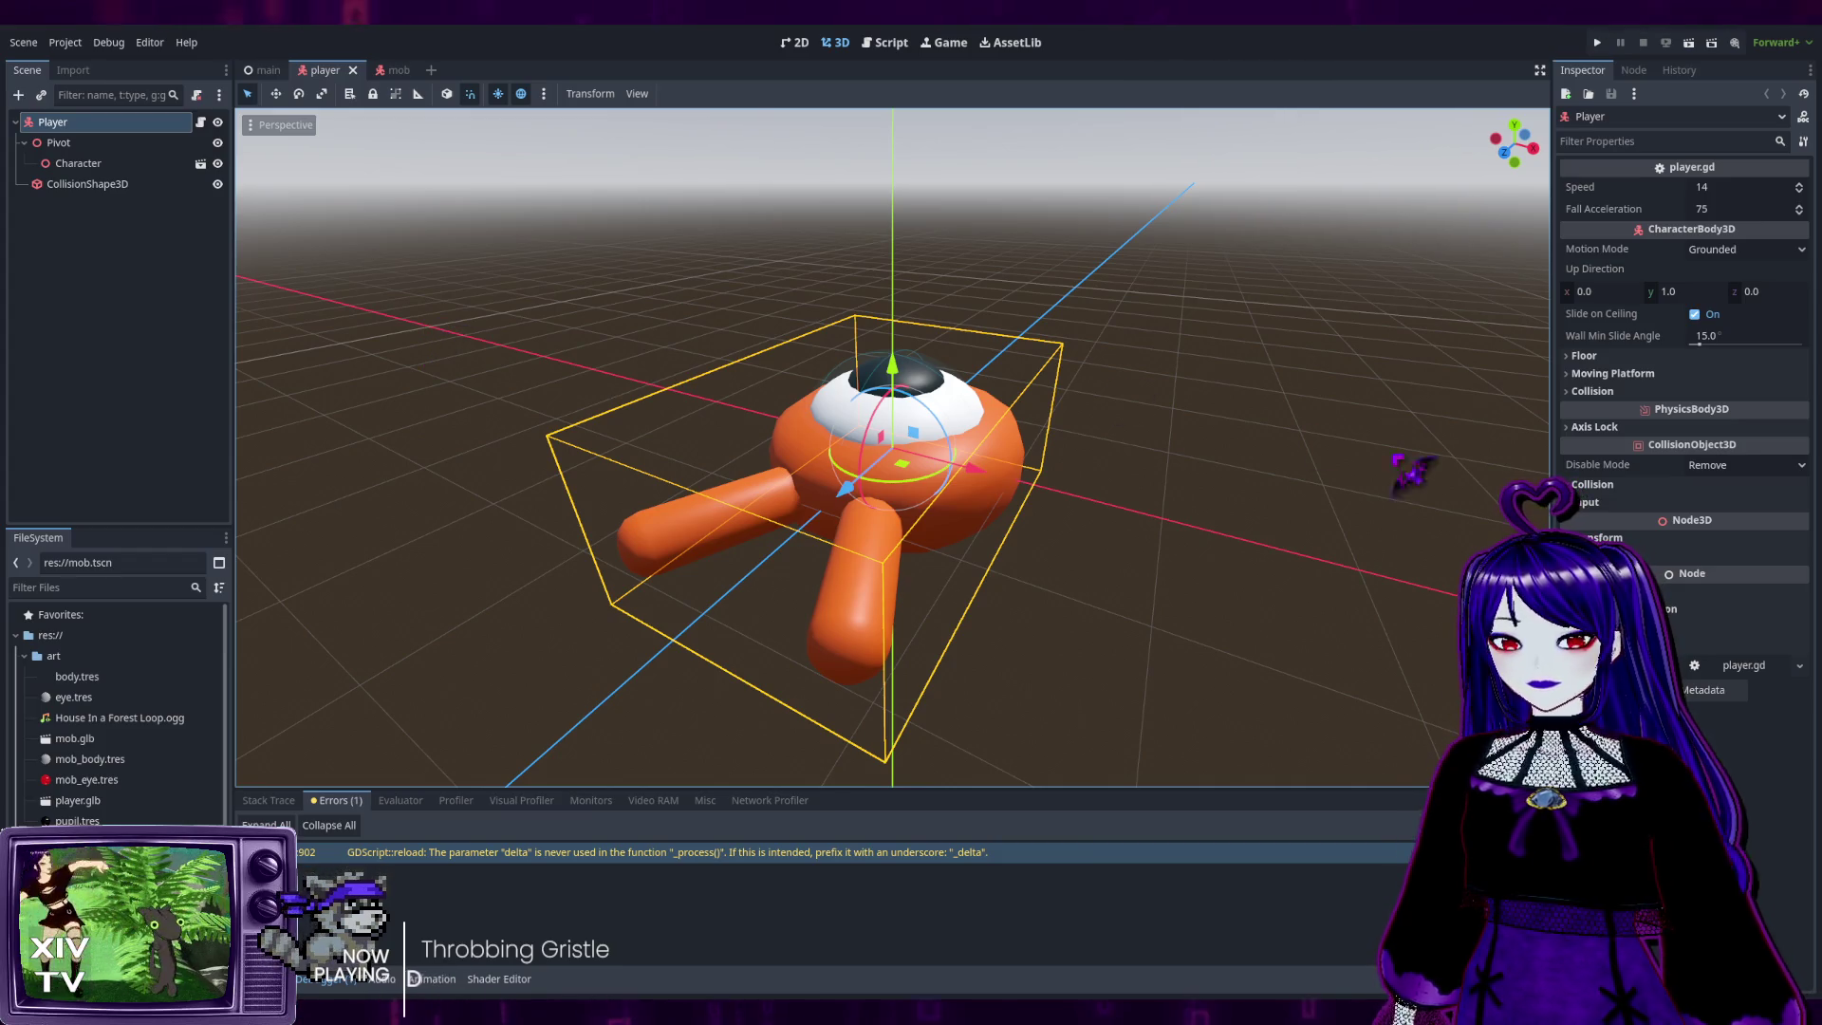
Step: Expand Player's Collision settings, check Player in main, then inspect its 0.8 m SphereShape3D collision shape
{"action": "left_click", "coordinate": [1583, 391]}
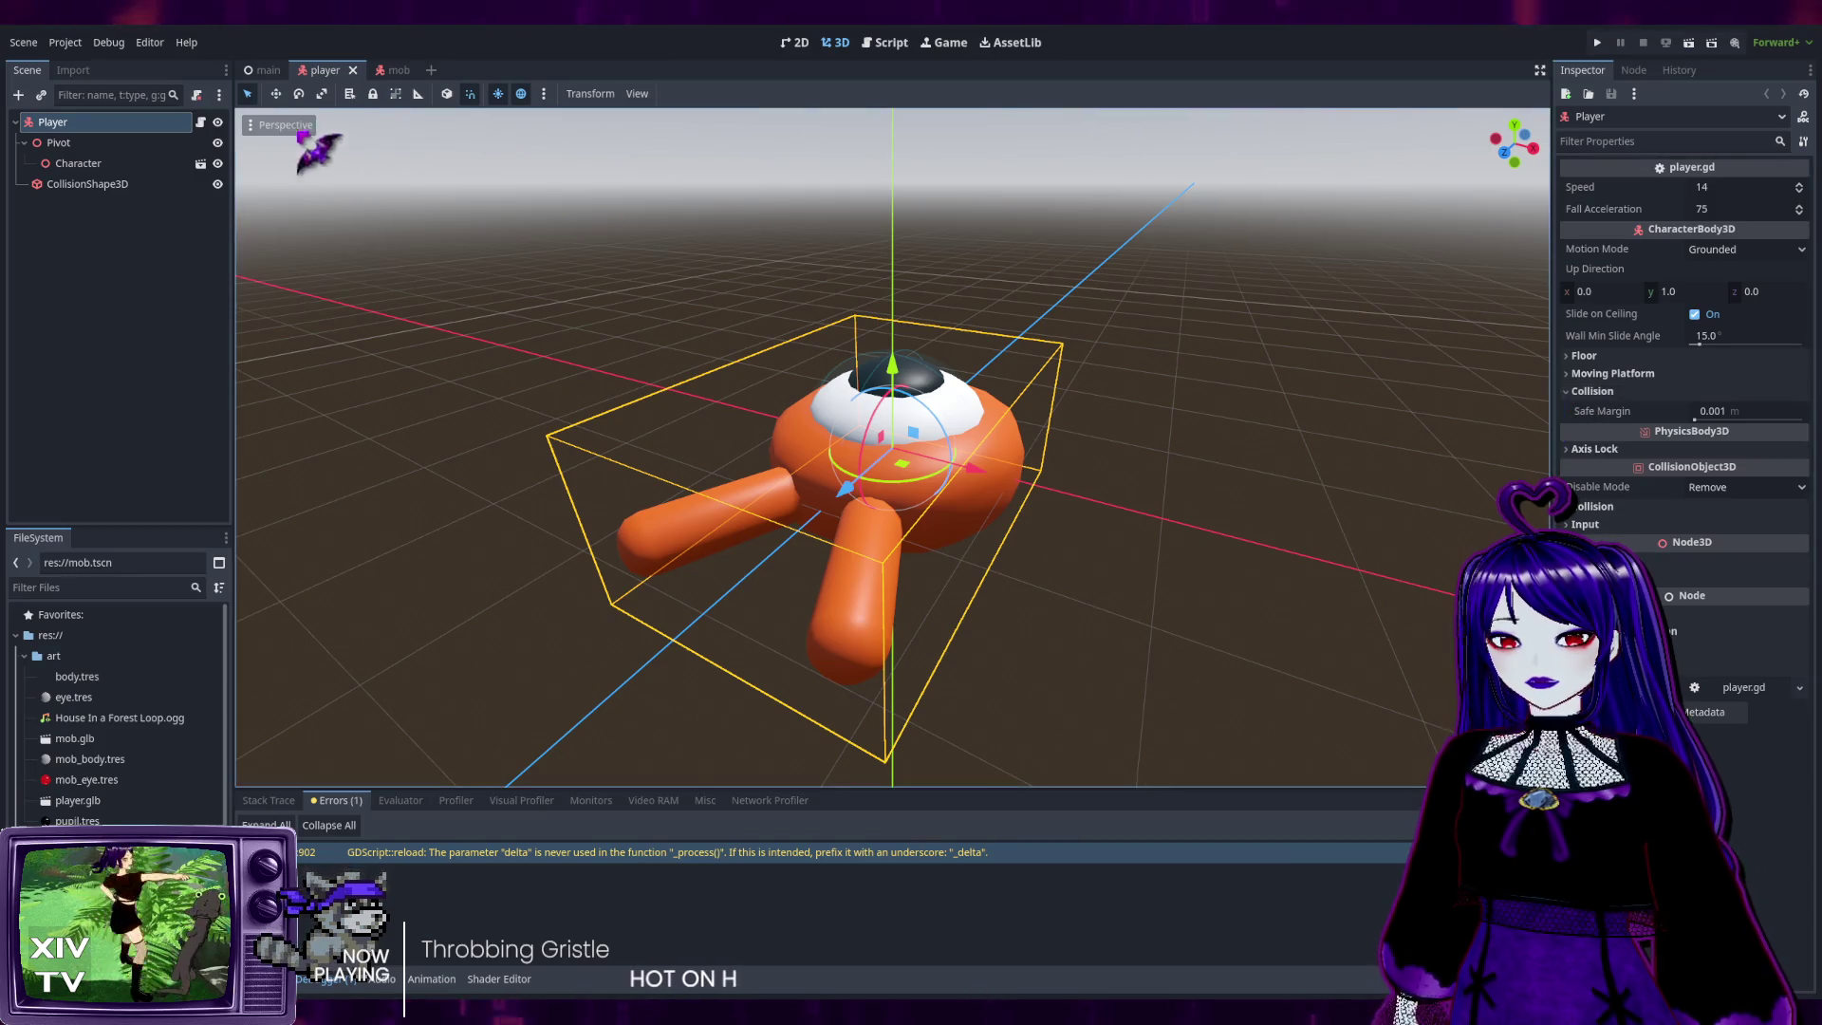
{"action": "left_click", "coordinate": [272, 71]}
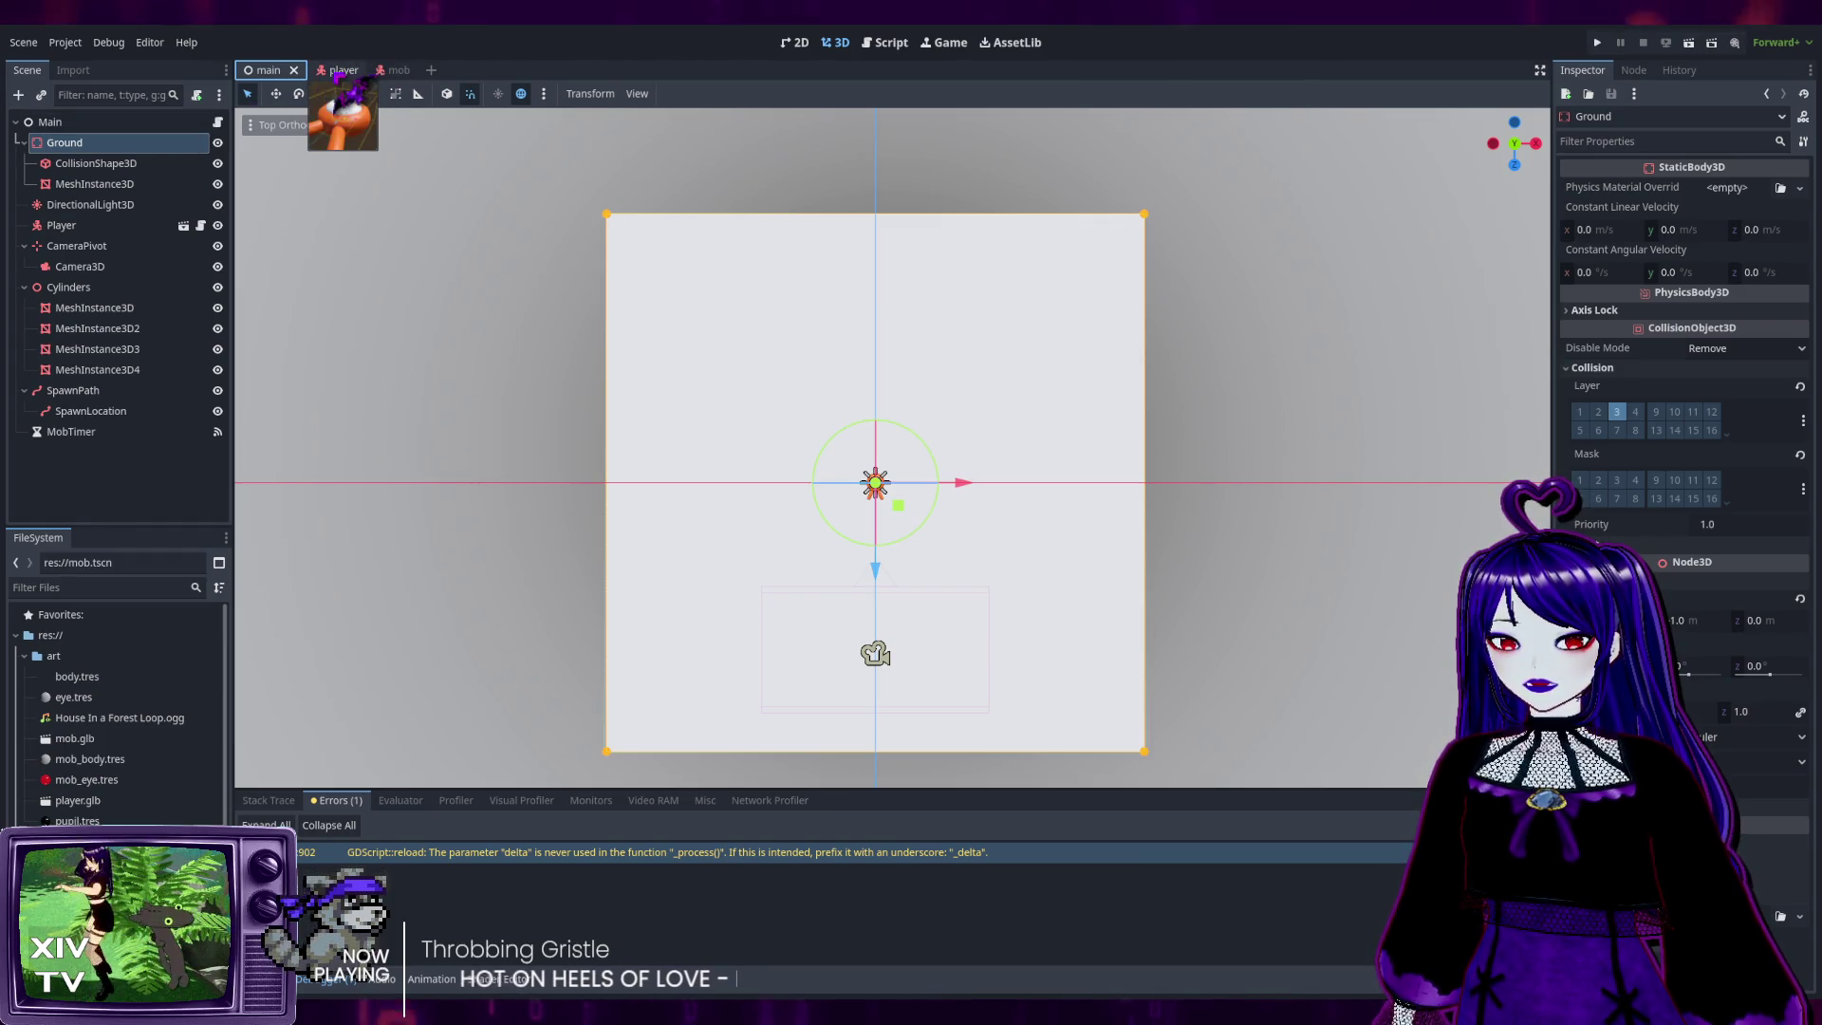
{"action": "left_click", "coordinate": [94, 228]}
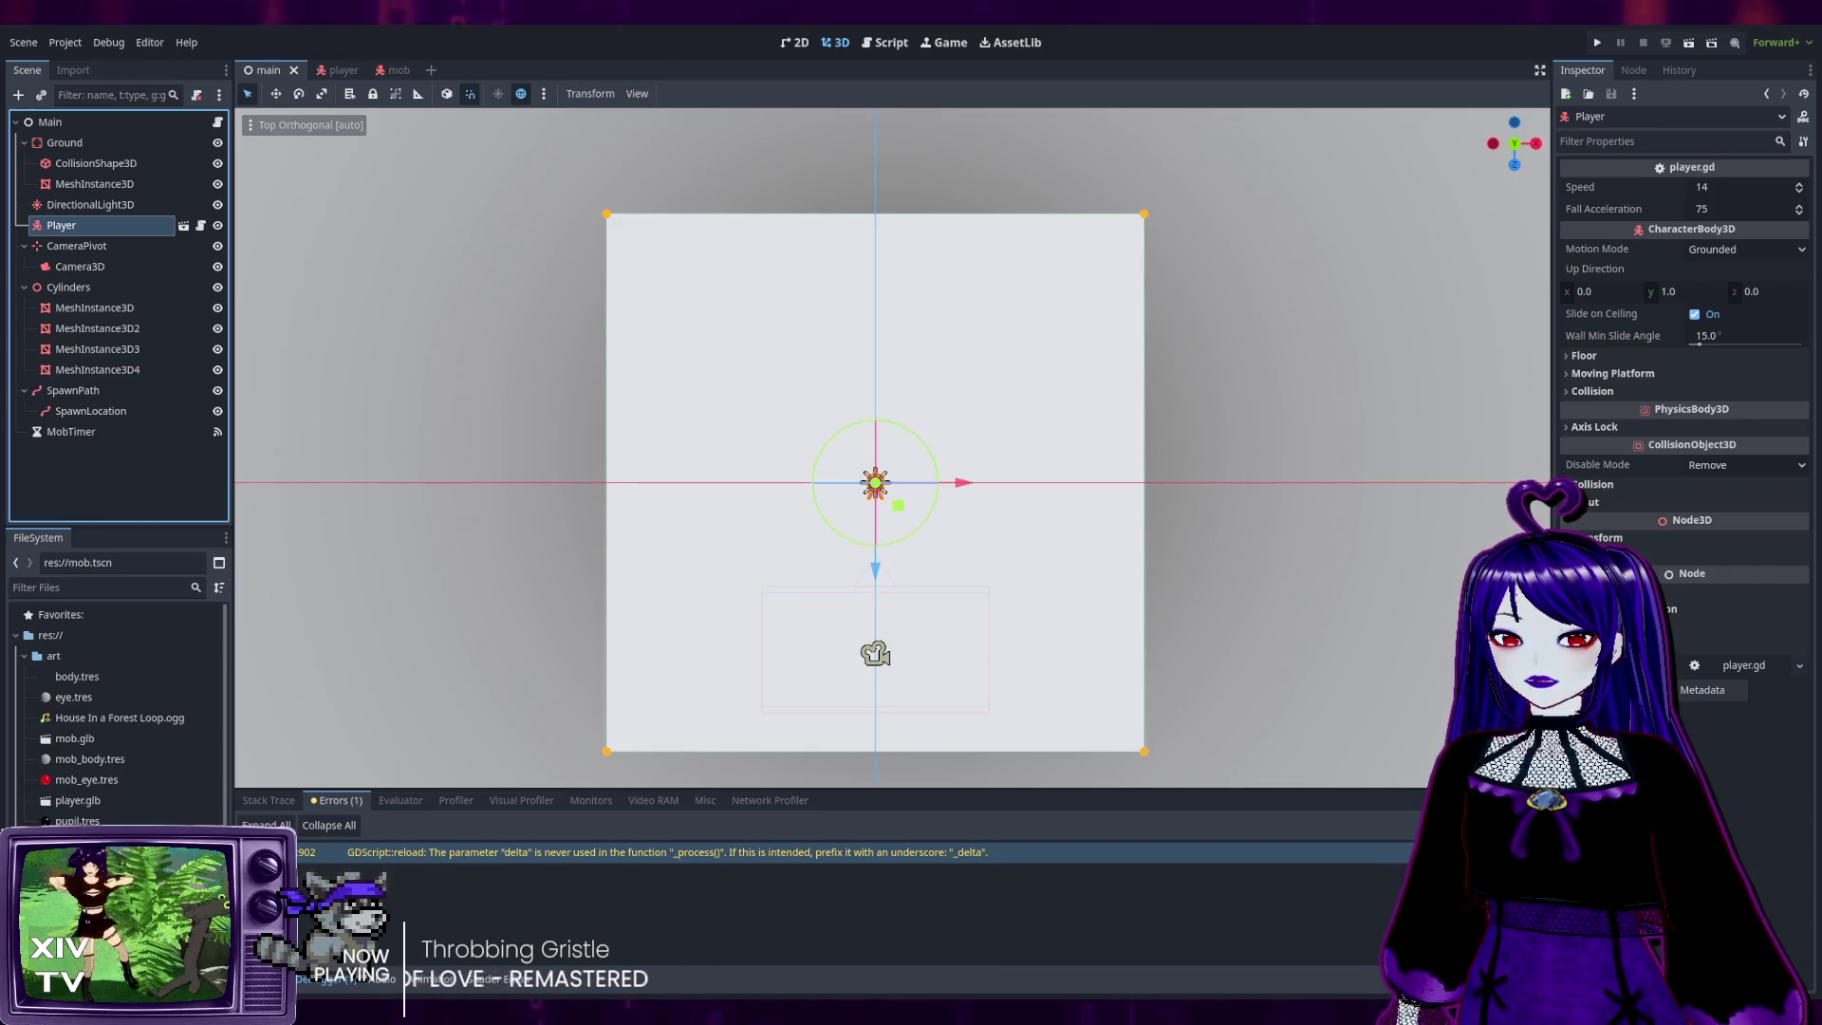
{"action": "left_click", "coordinate": [327, 71]}
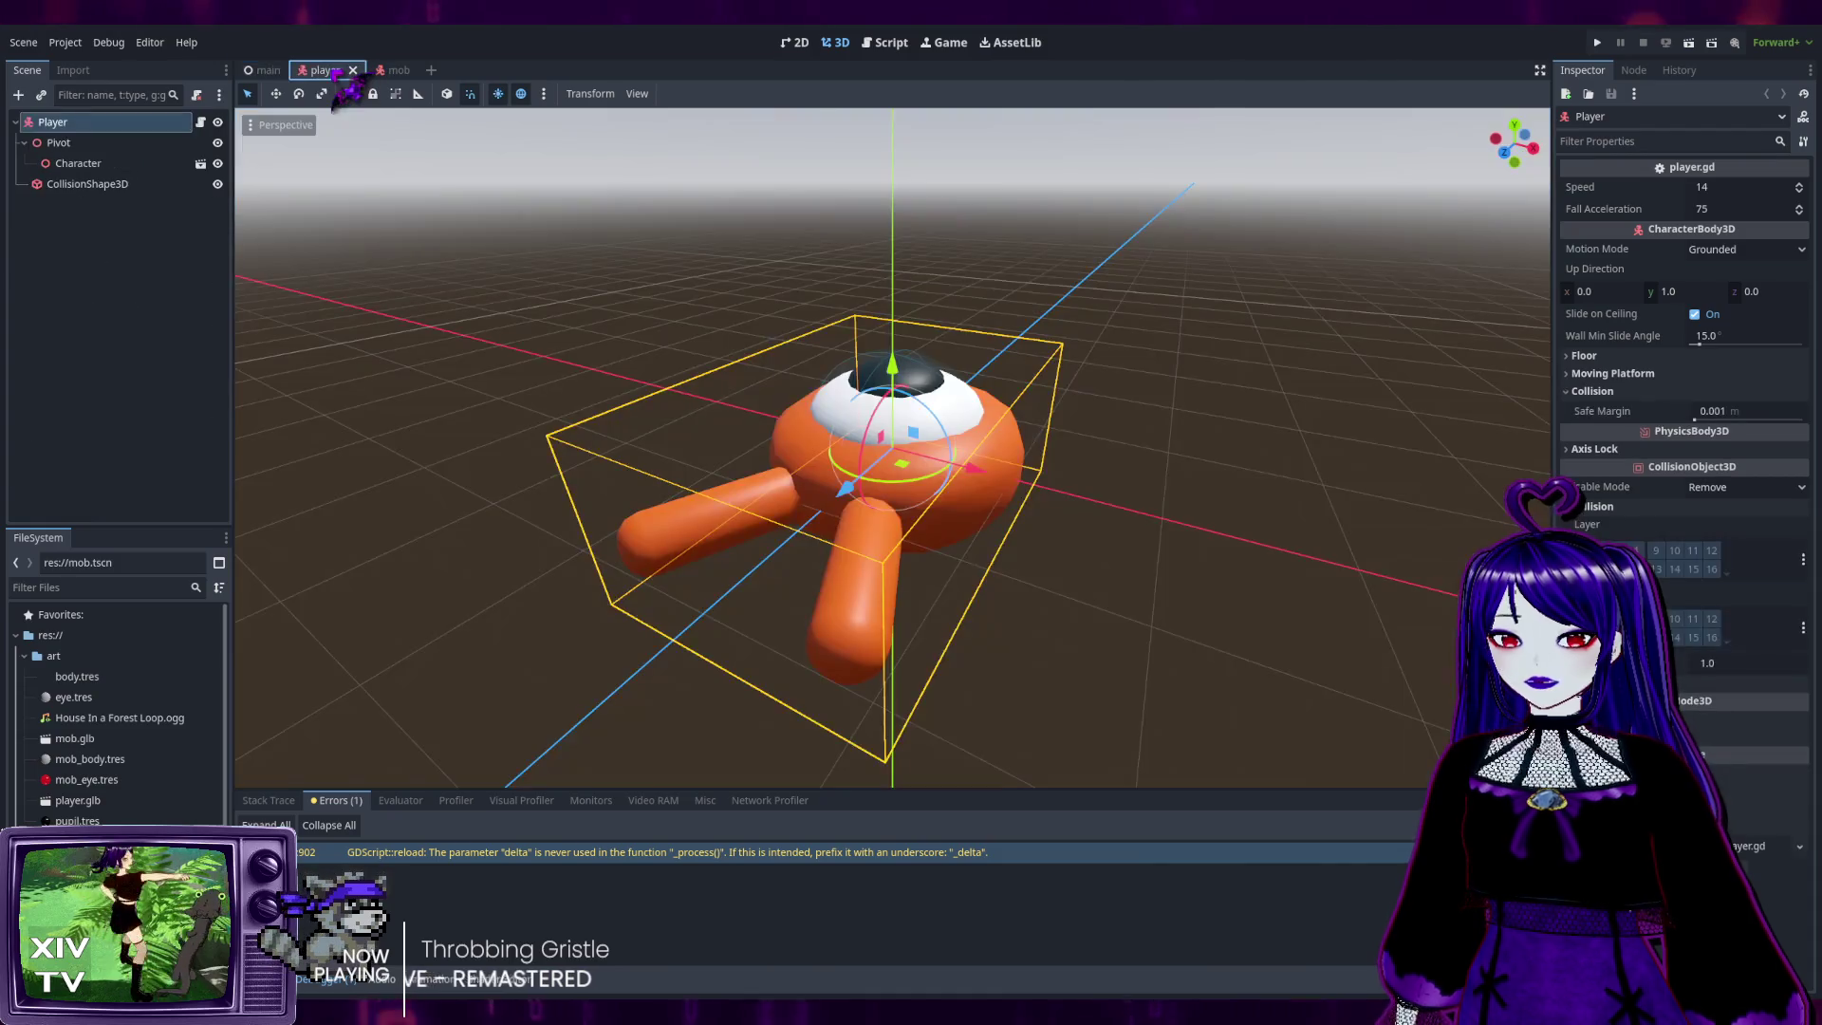
{"action": "left_click", "coordinate": [87, 186]}
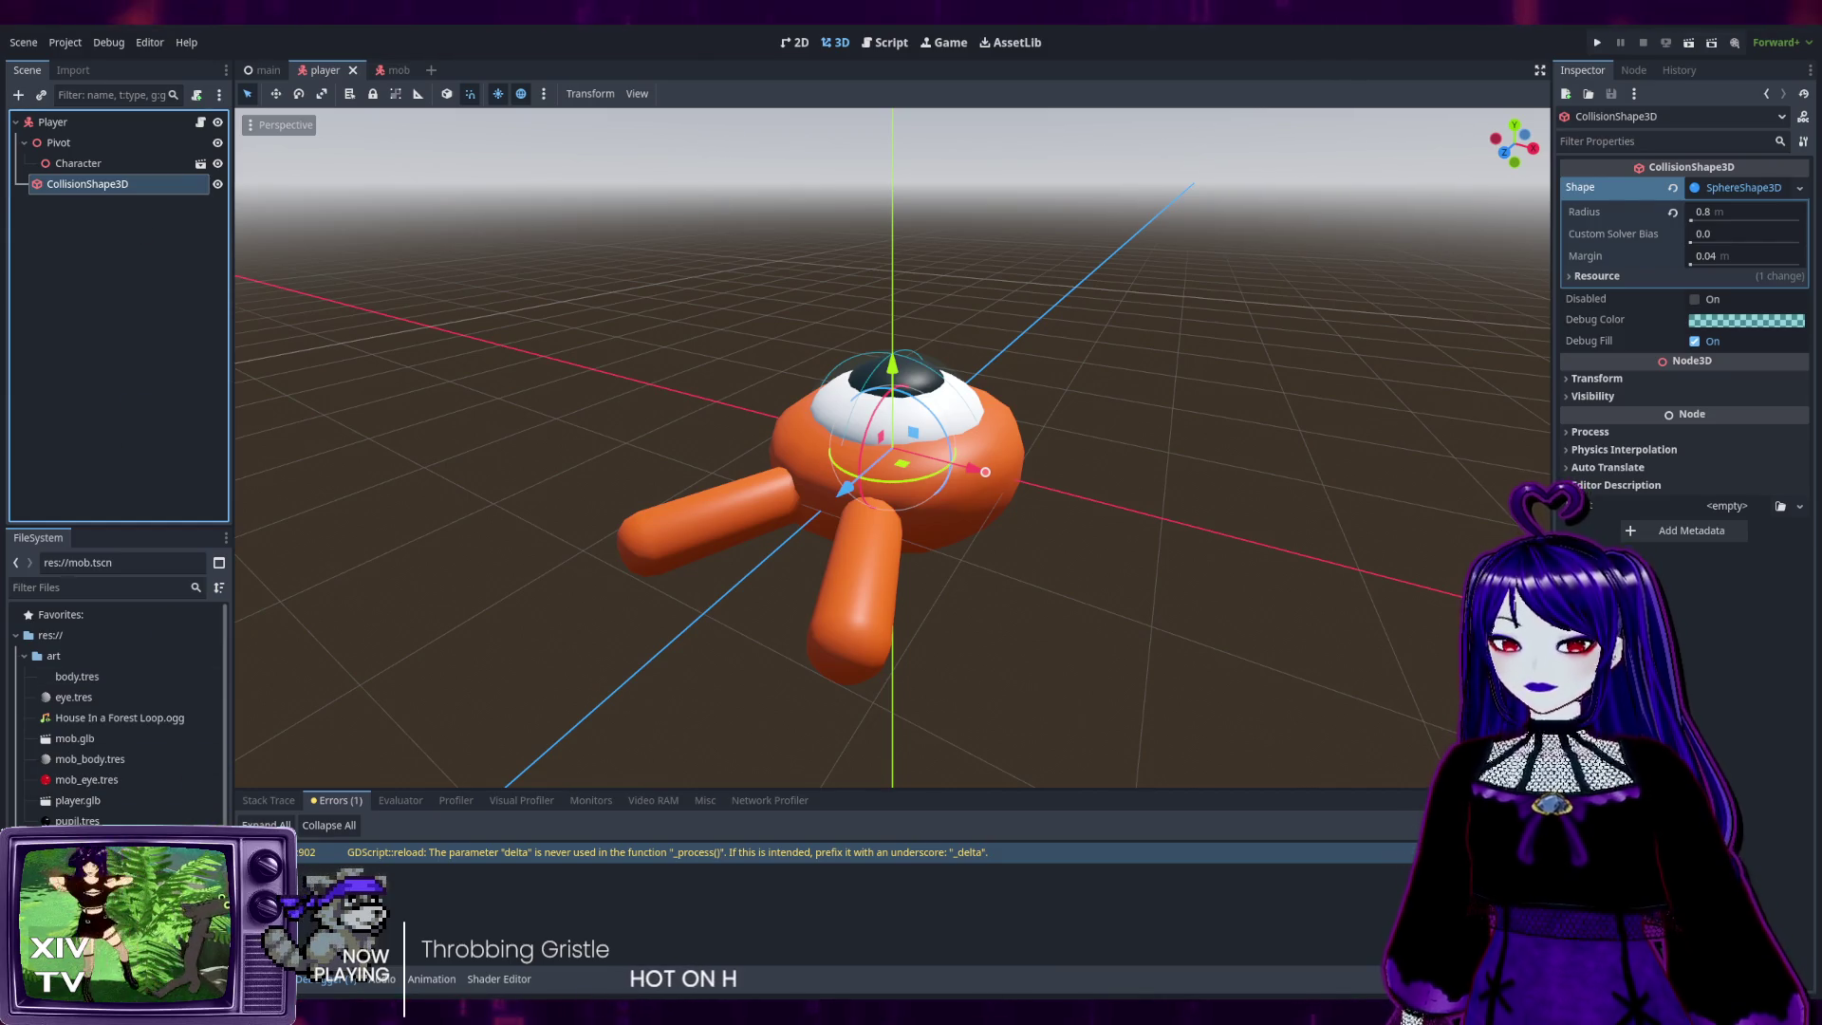
Step: Select the Player root node in the player scene and change its Collision Layer checkboxes
{"action": "scroll", "coordinate": [119, 712], "scroll_direction": "down", "scroll_amount": 1}
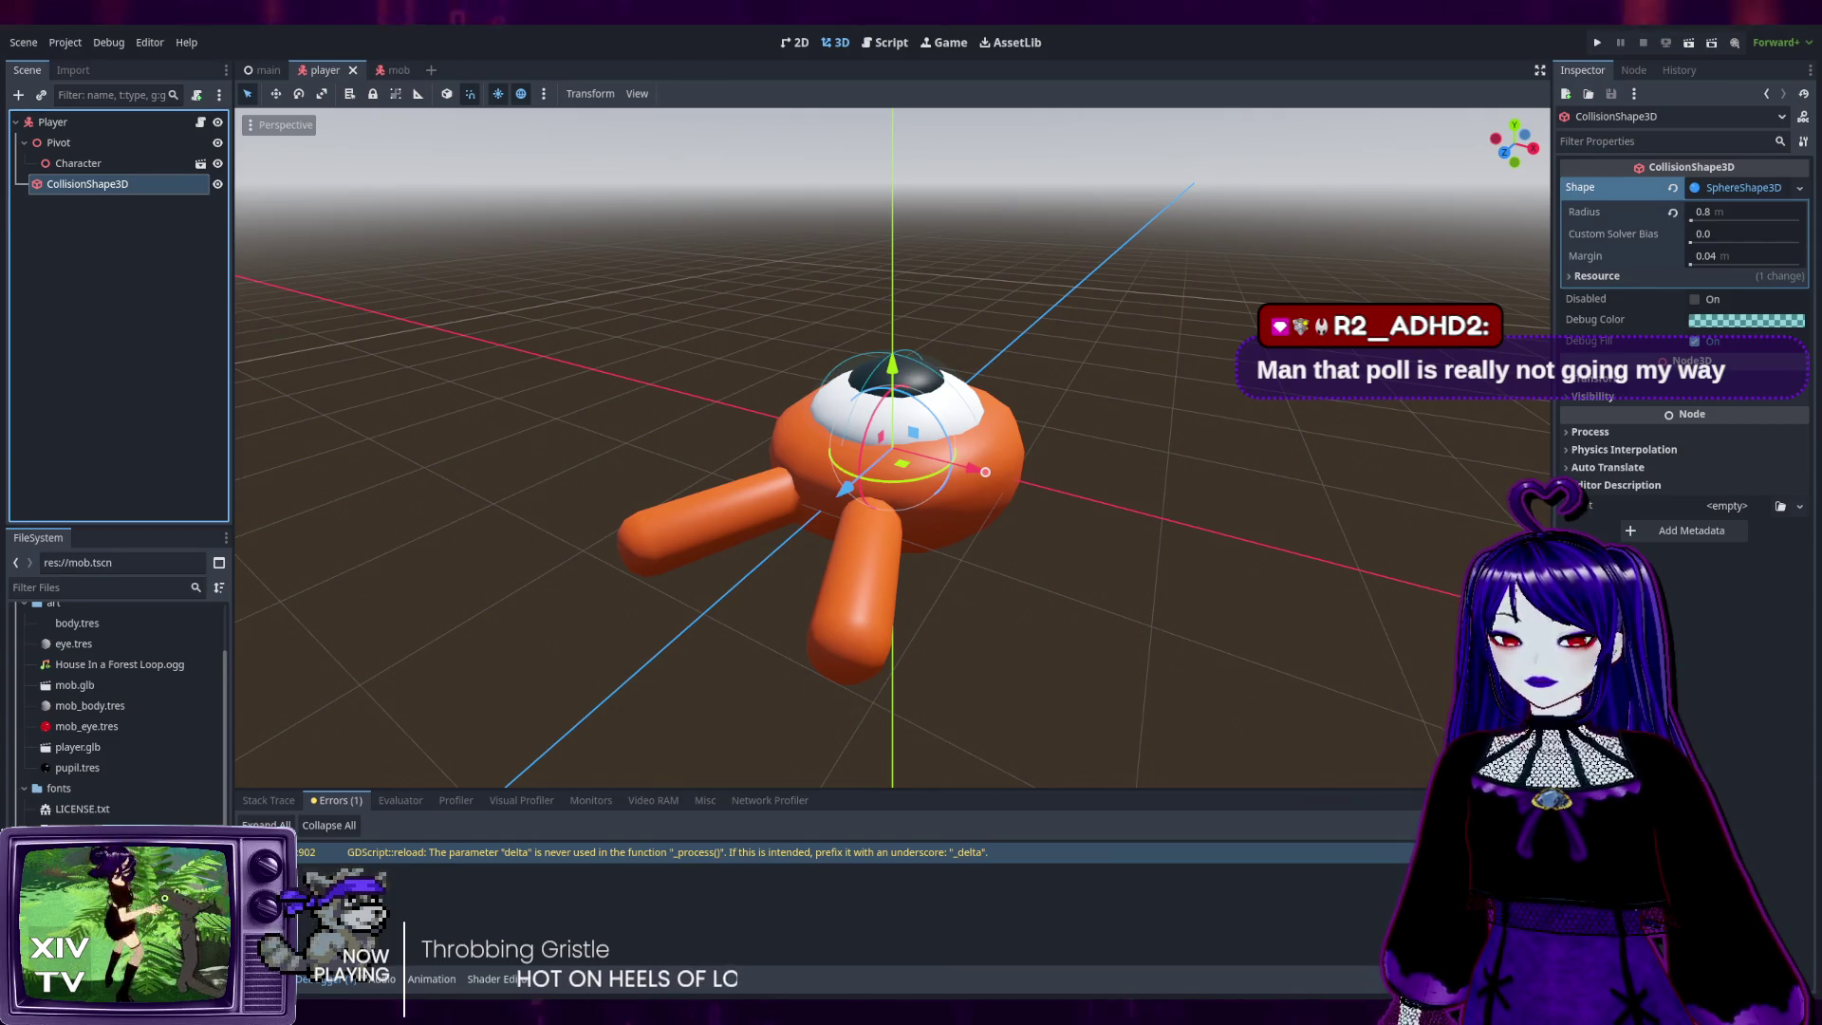
{"action": "left_click", "coordinate": [118, 712]}
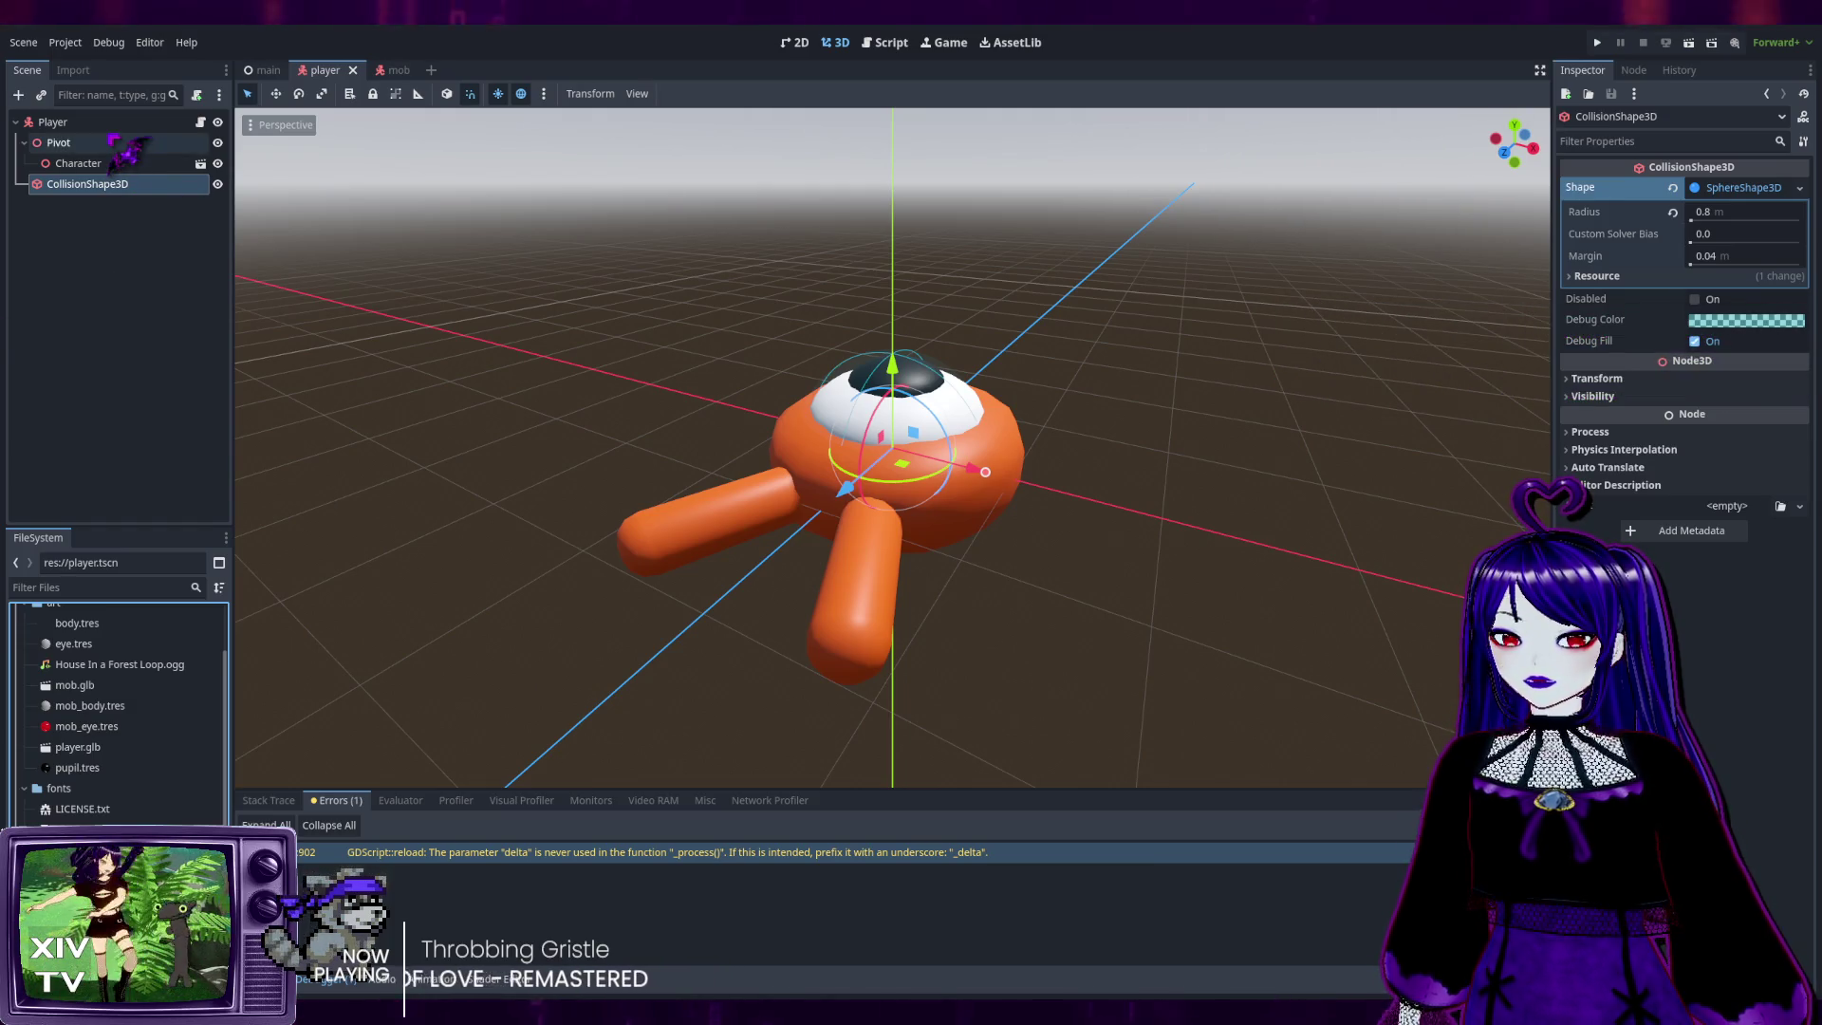
{"action": "left_click", "coordinate": [84, 122]}
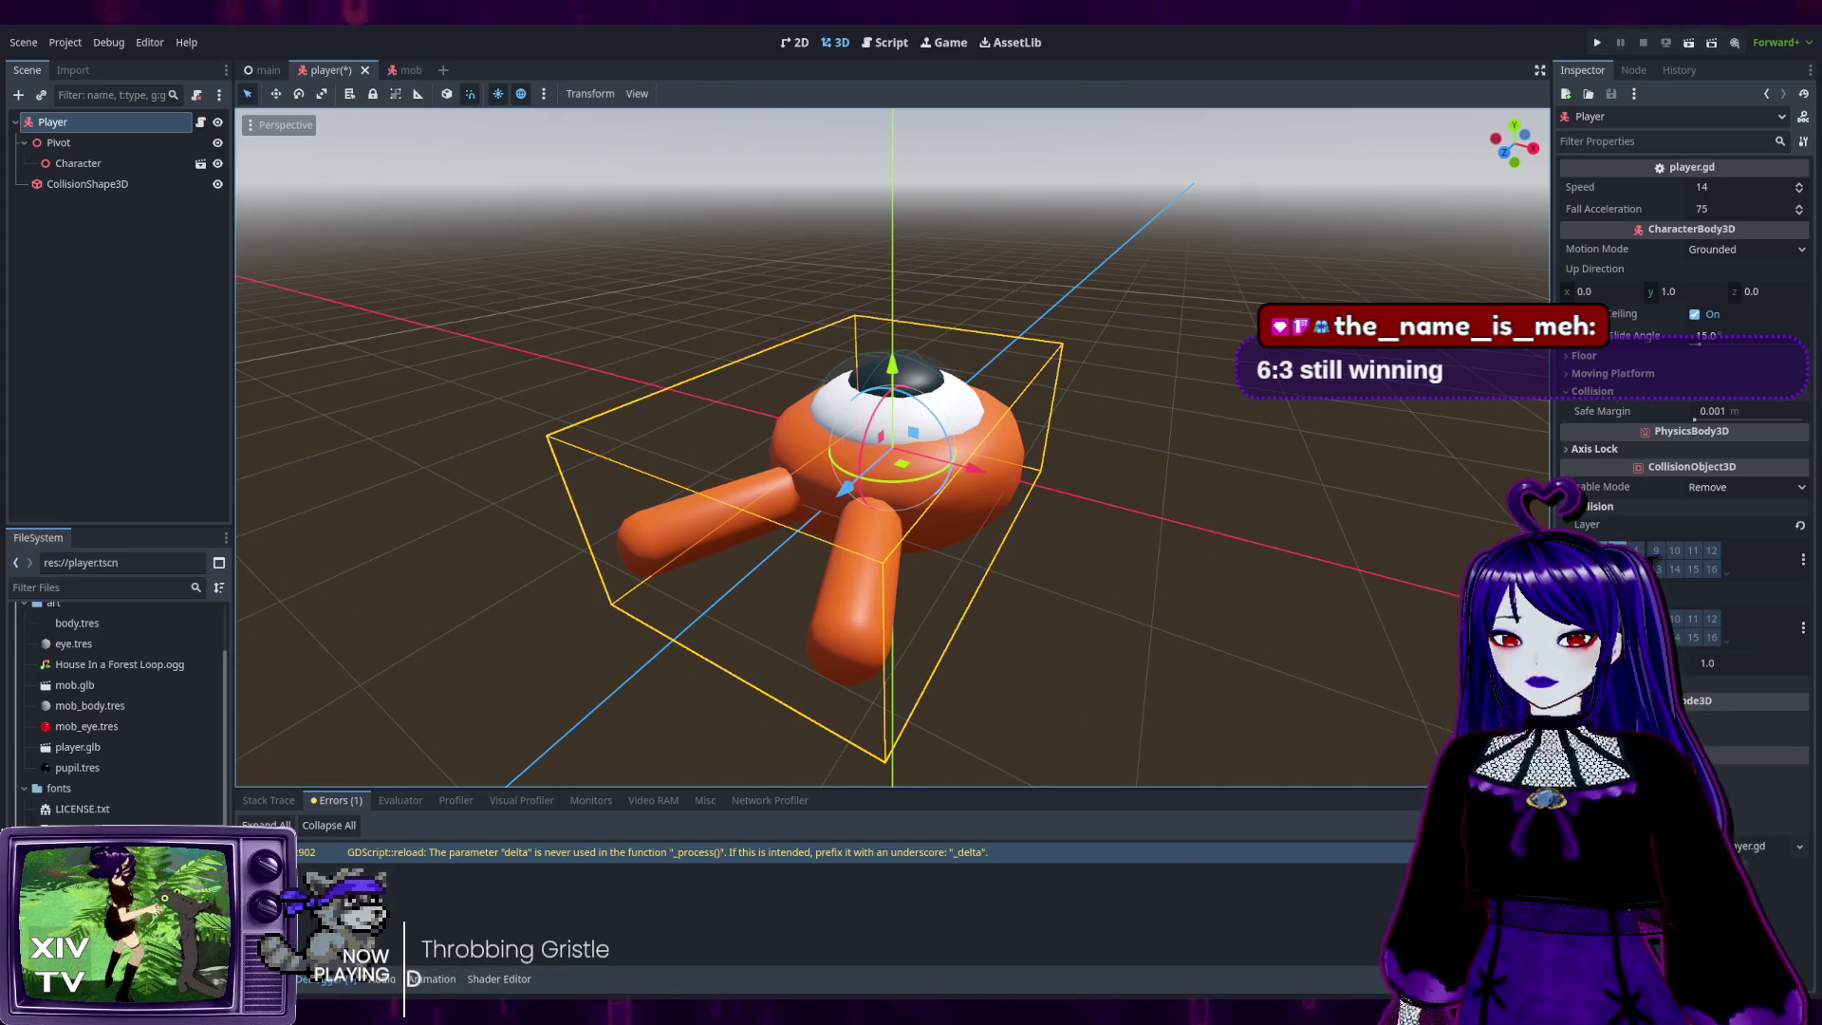
Step: Save the player scene, then show the main scene with its History listing the collision_layer and collision_mask edits
{"action": "key", "text": "ctrl+s"}
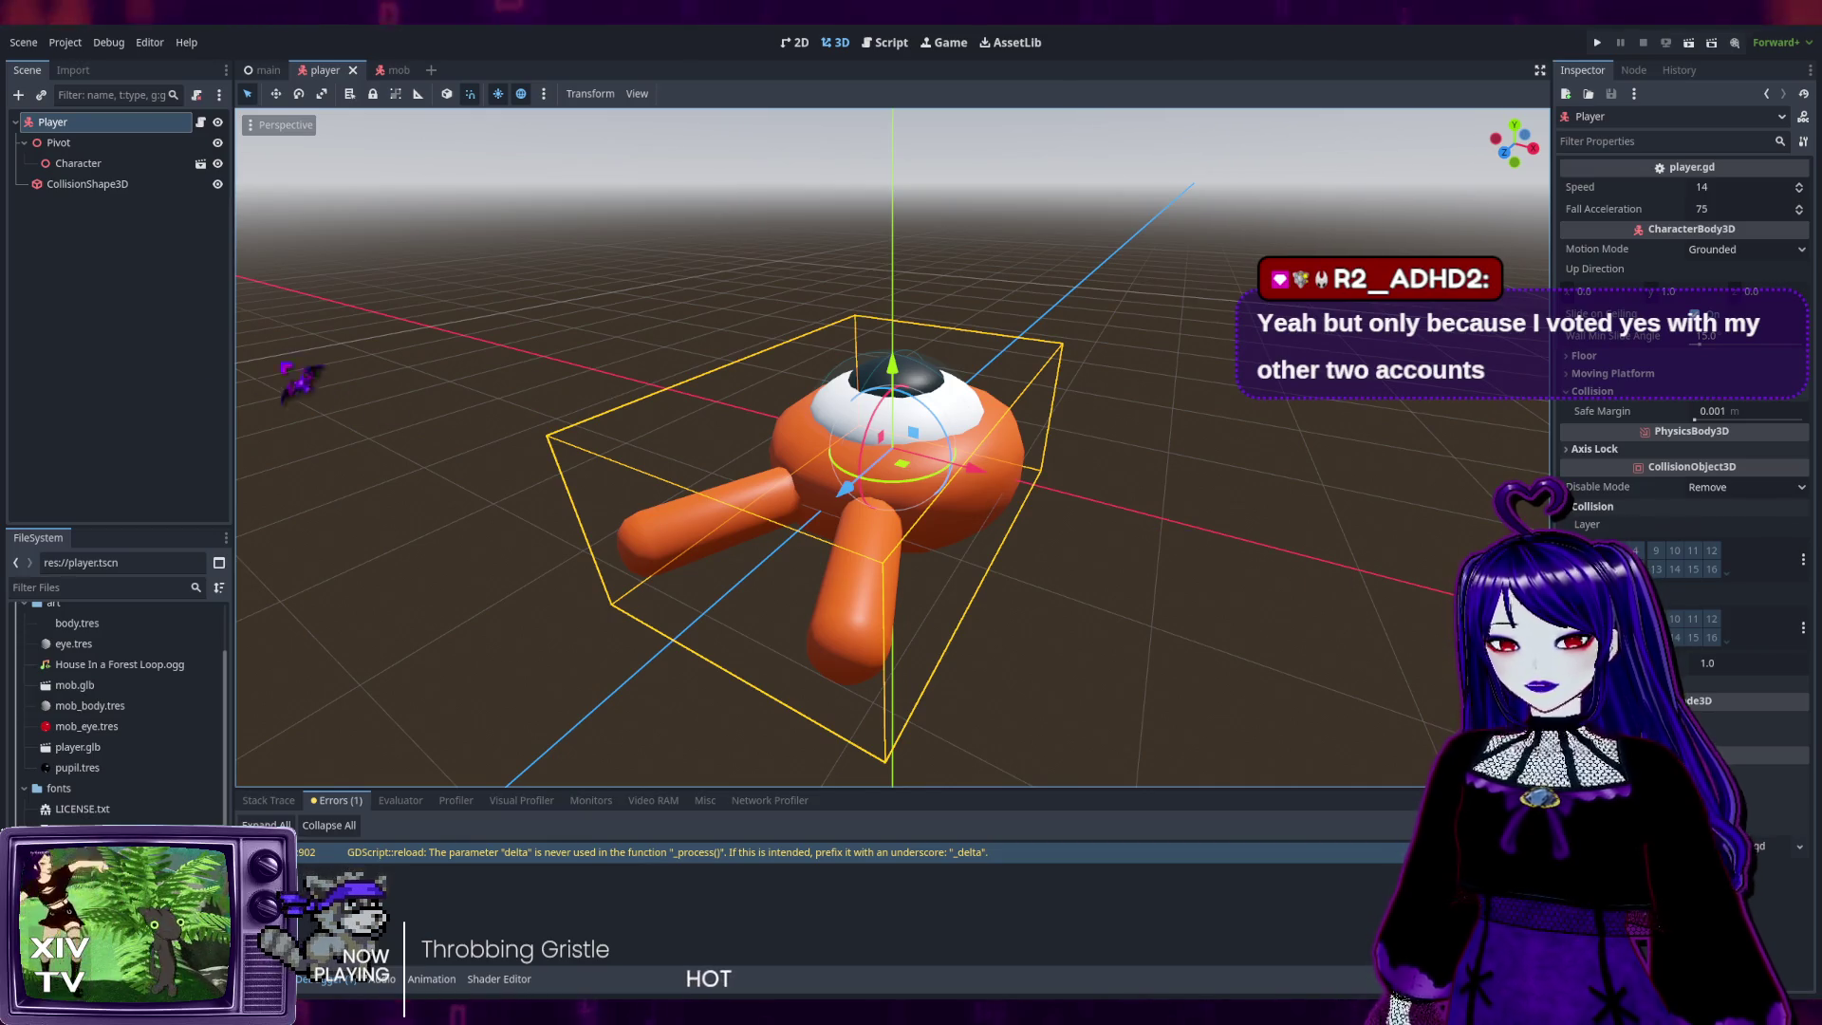
{"action": "key", "text": "ctrl+shift+Tab"}
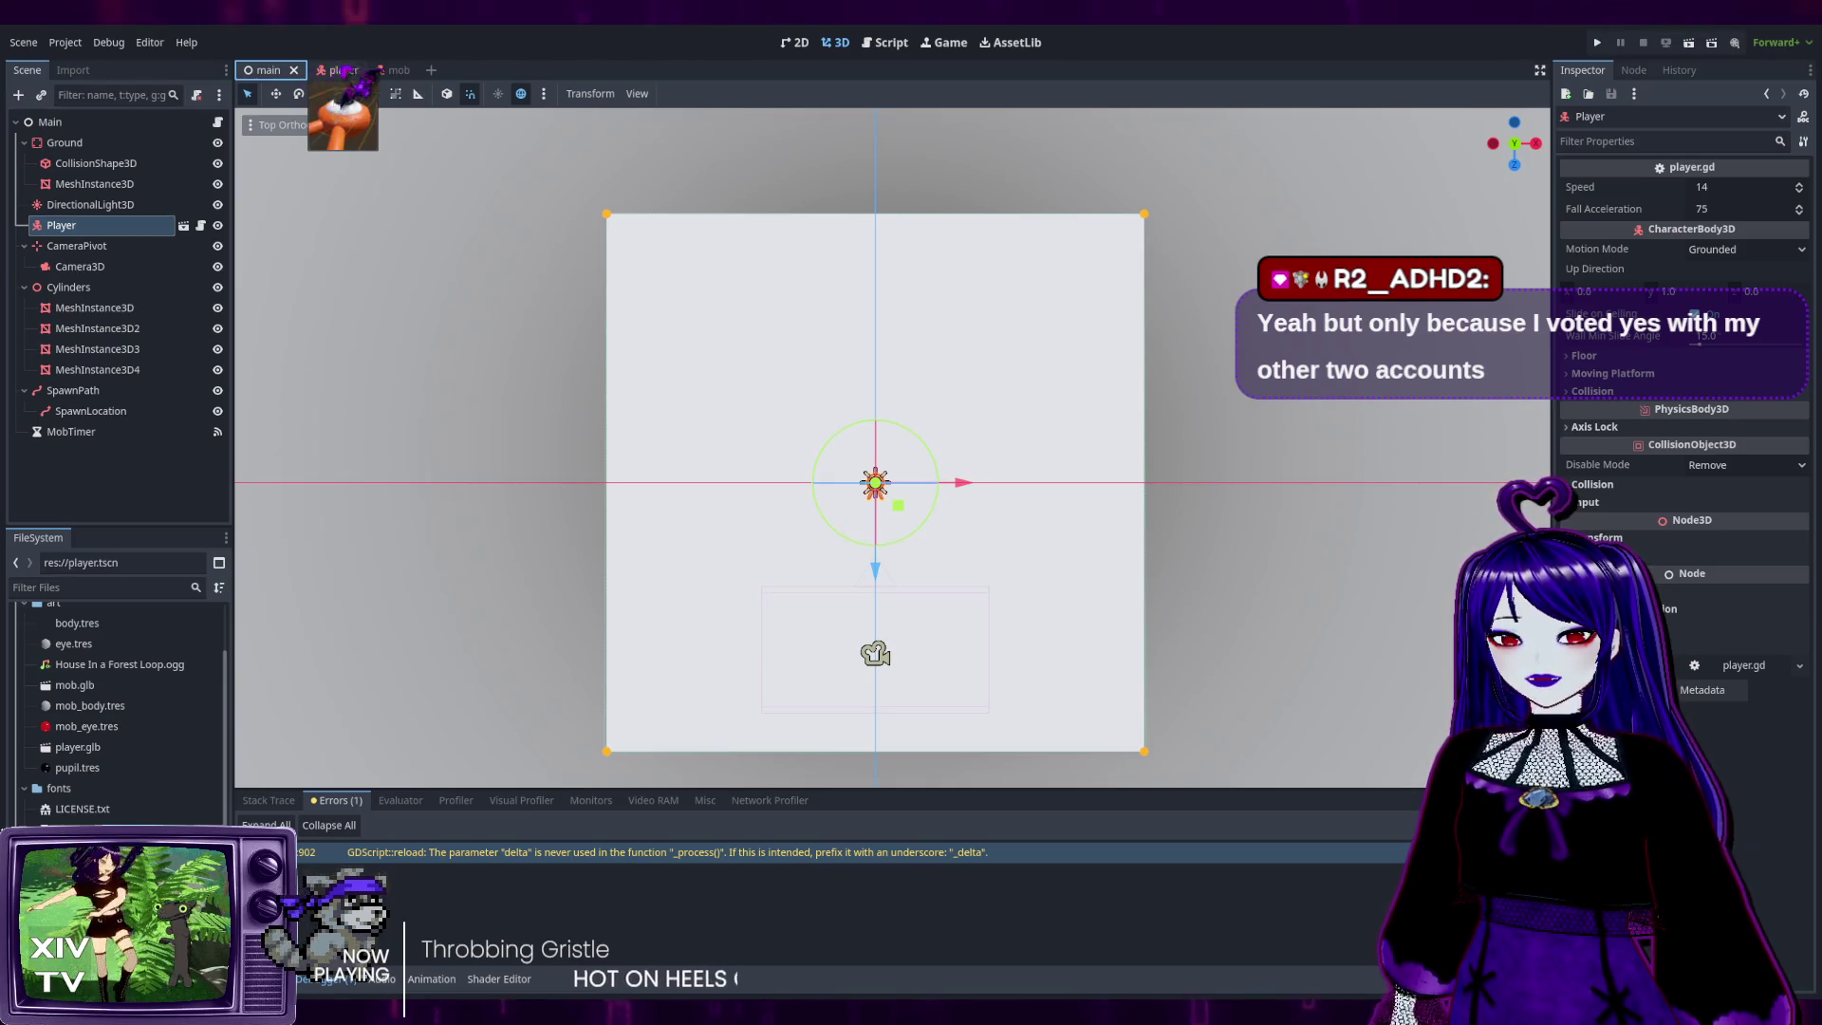
{"action": "key", "text": "ctrl+Tab"}
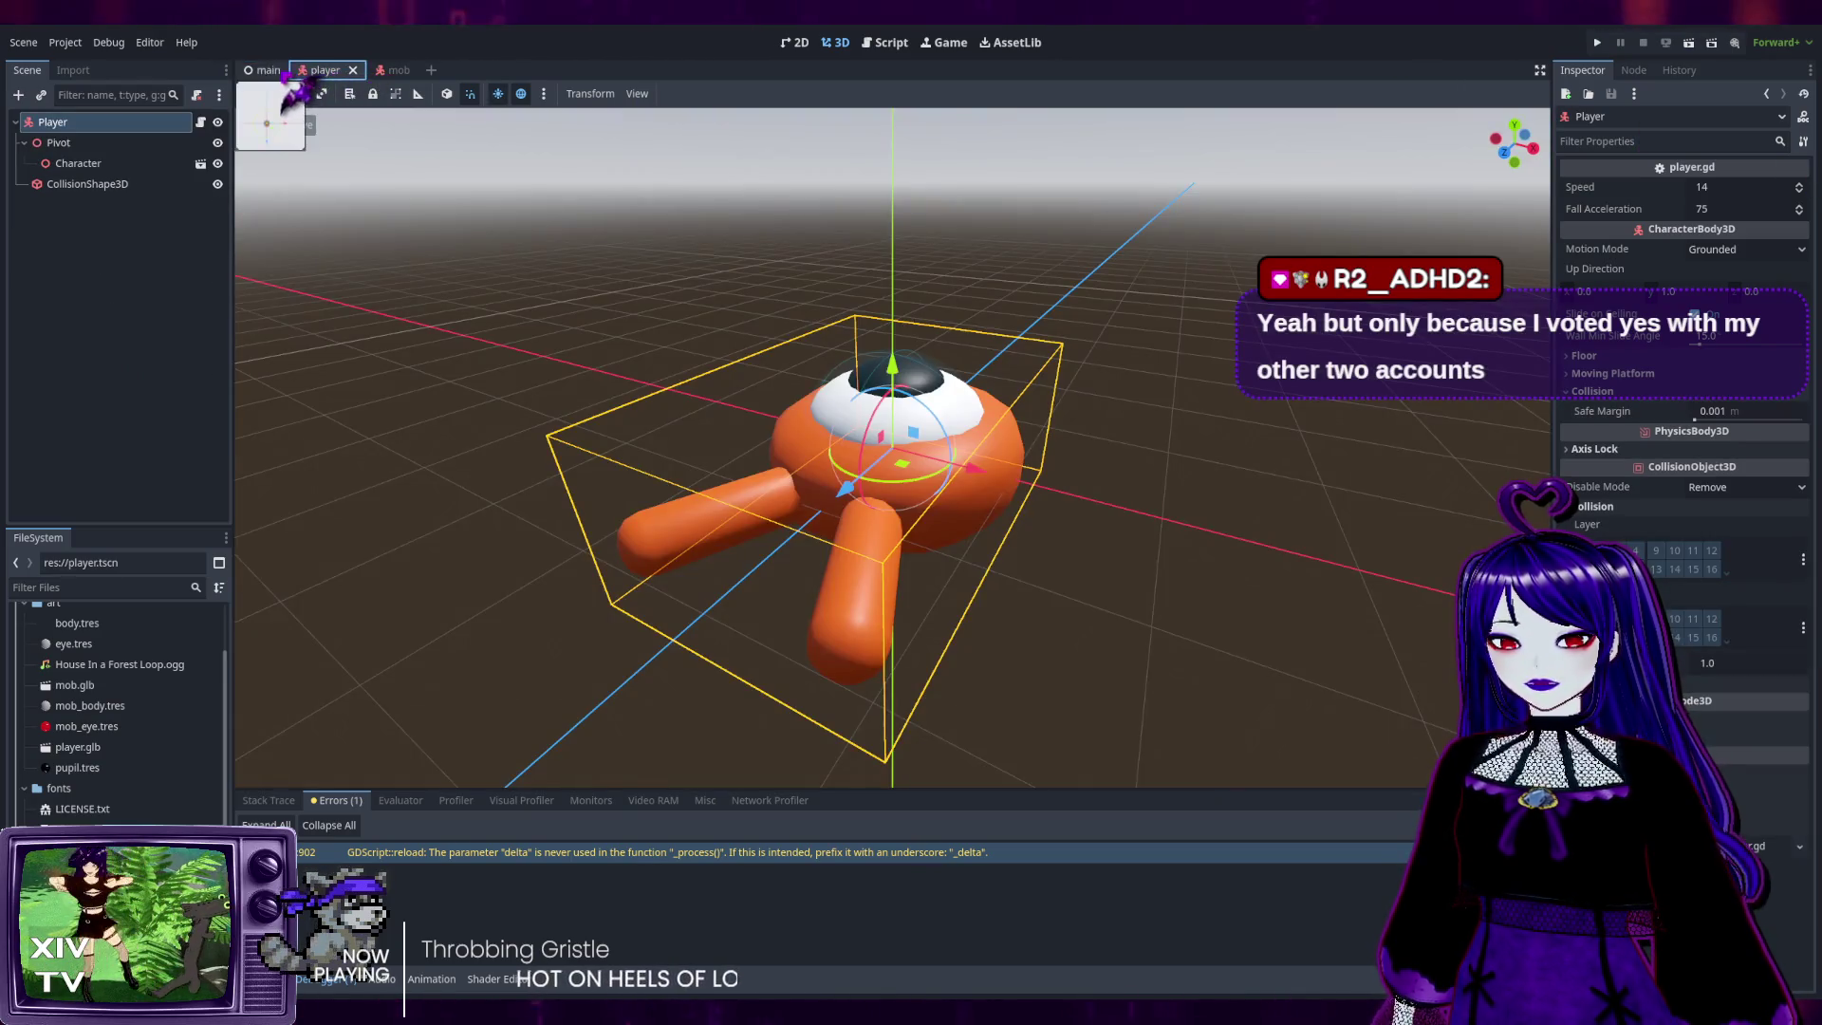
{"action": "left_click", "coordinate": [266, 70]}
{"action": "left_click", "coordinate": [1678, 70]}
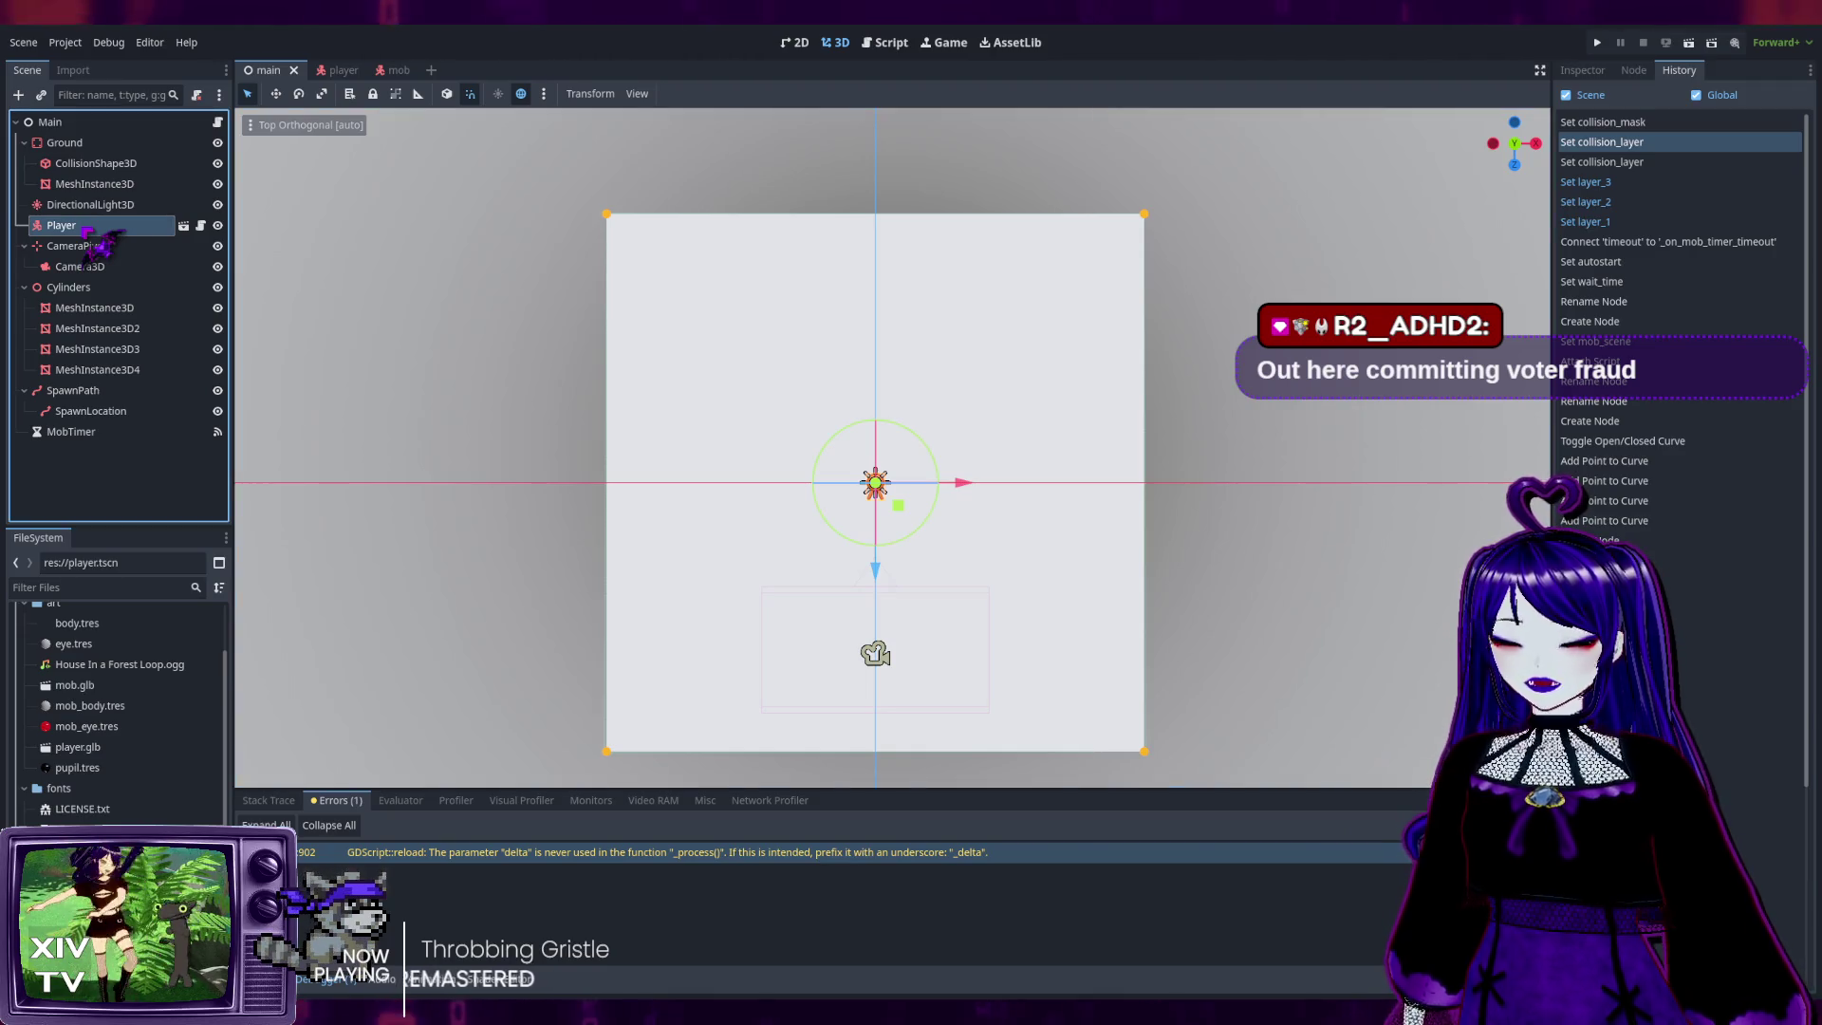
Step: Show the Main root node's Inspector, with main.gd and its assigned Mob Scene
{"action": "left_click", "coordinate": [81, 123]}
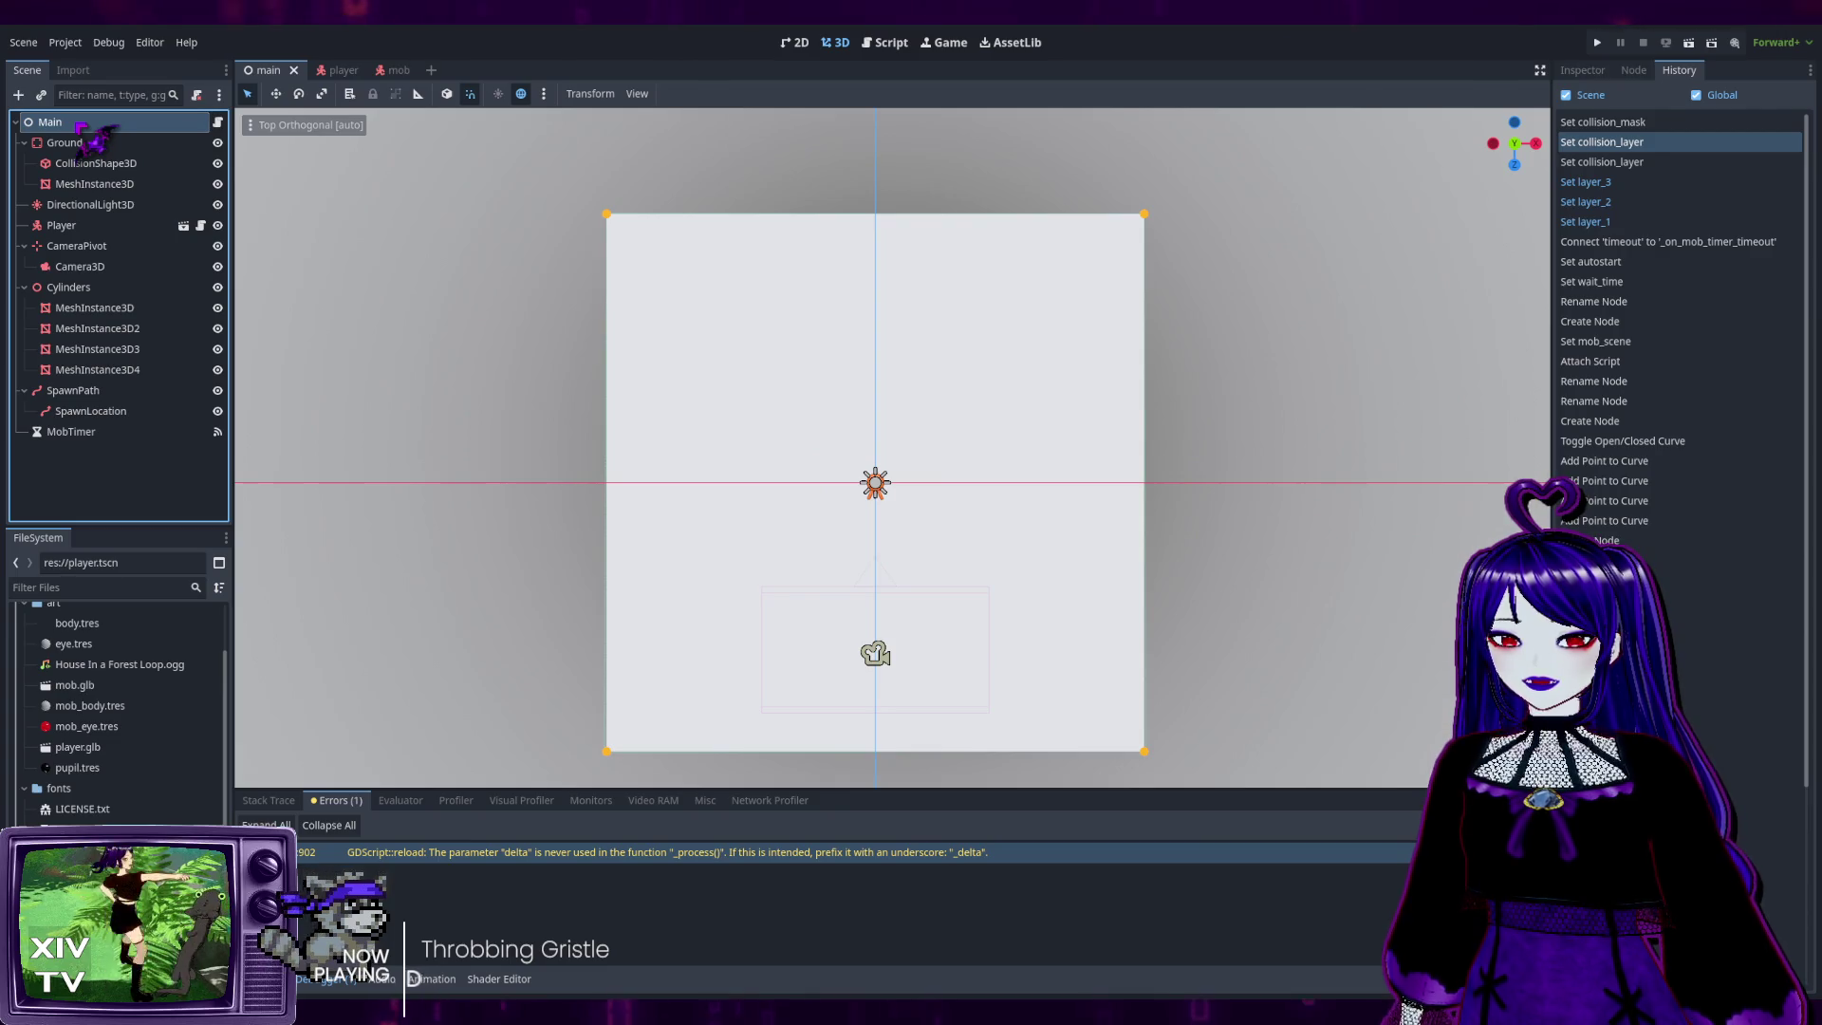
{"action": "left_click", "coordinate": [1585, 71]}
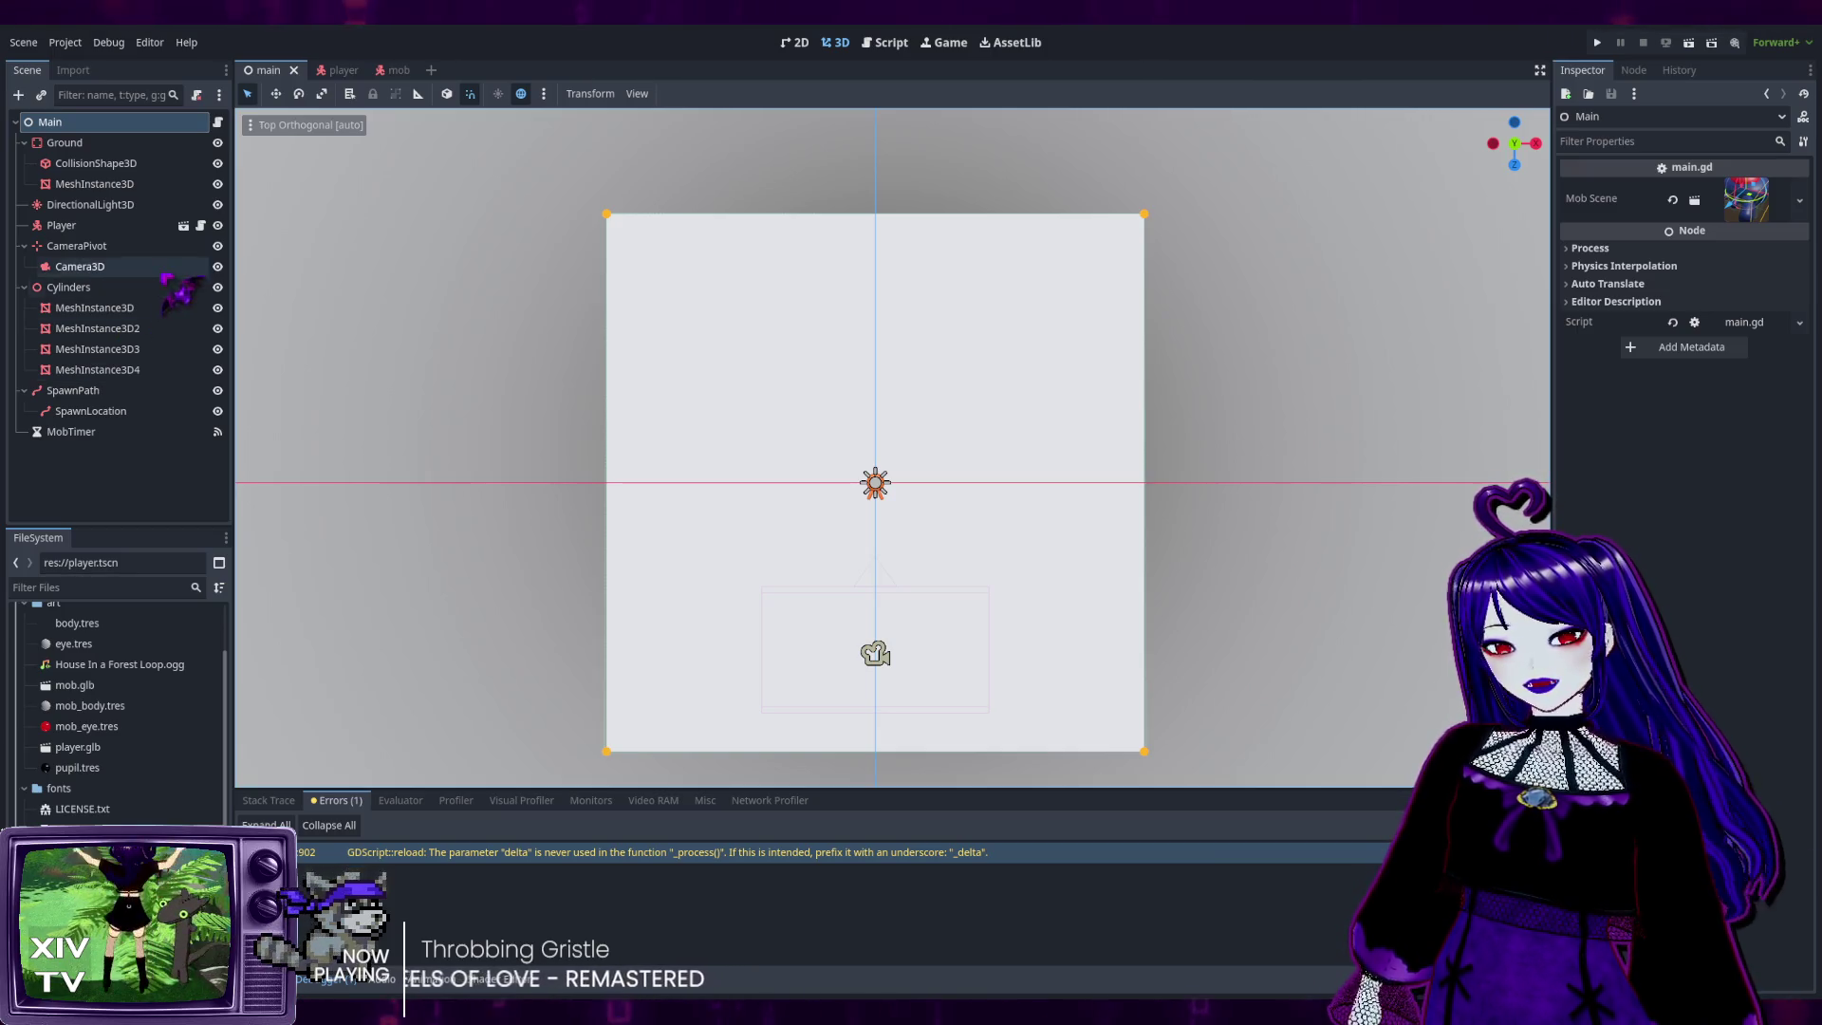
Step: Check the Ground node's collision layers, then the main scene's Player node, then return to the player scene
{"action": "left_click", "coordinate": [84, 145]}
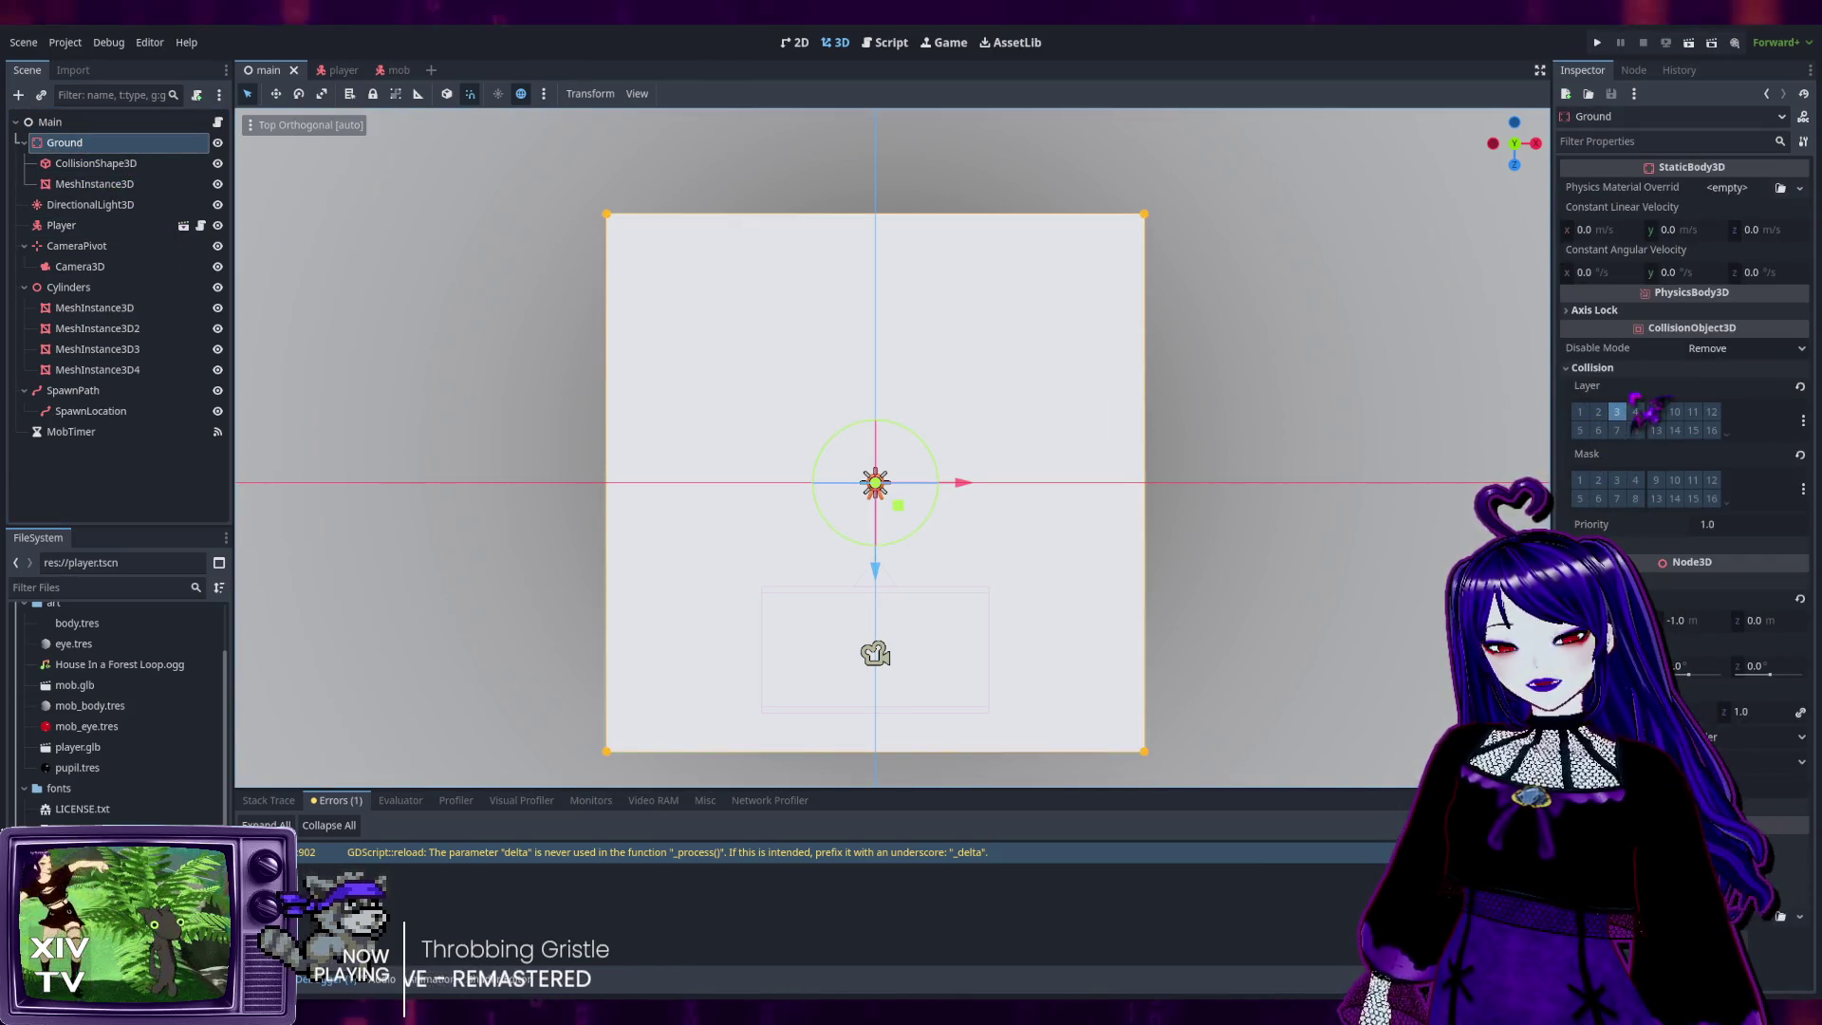
{"action": "left_click", "coordinate": [59, 225]}
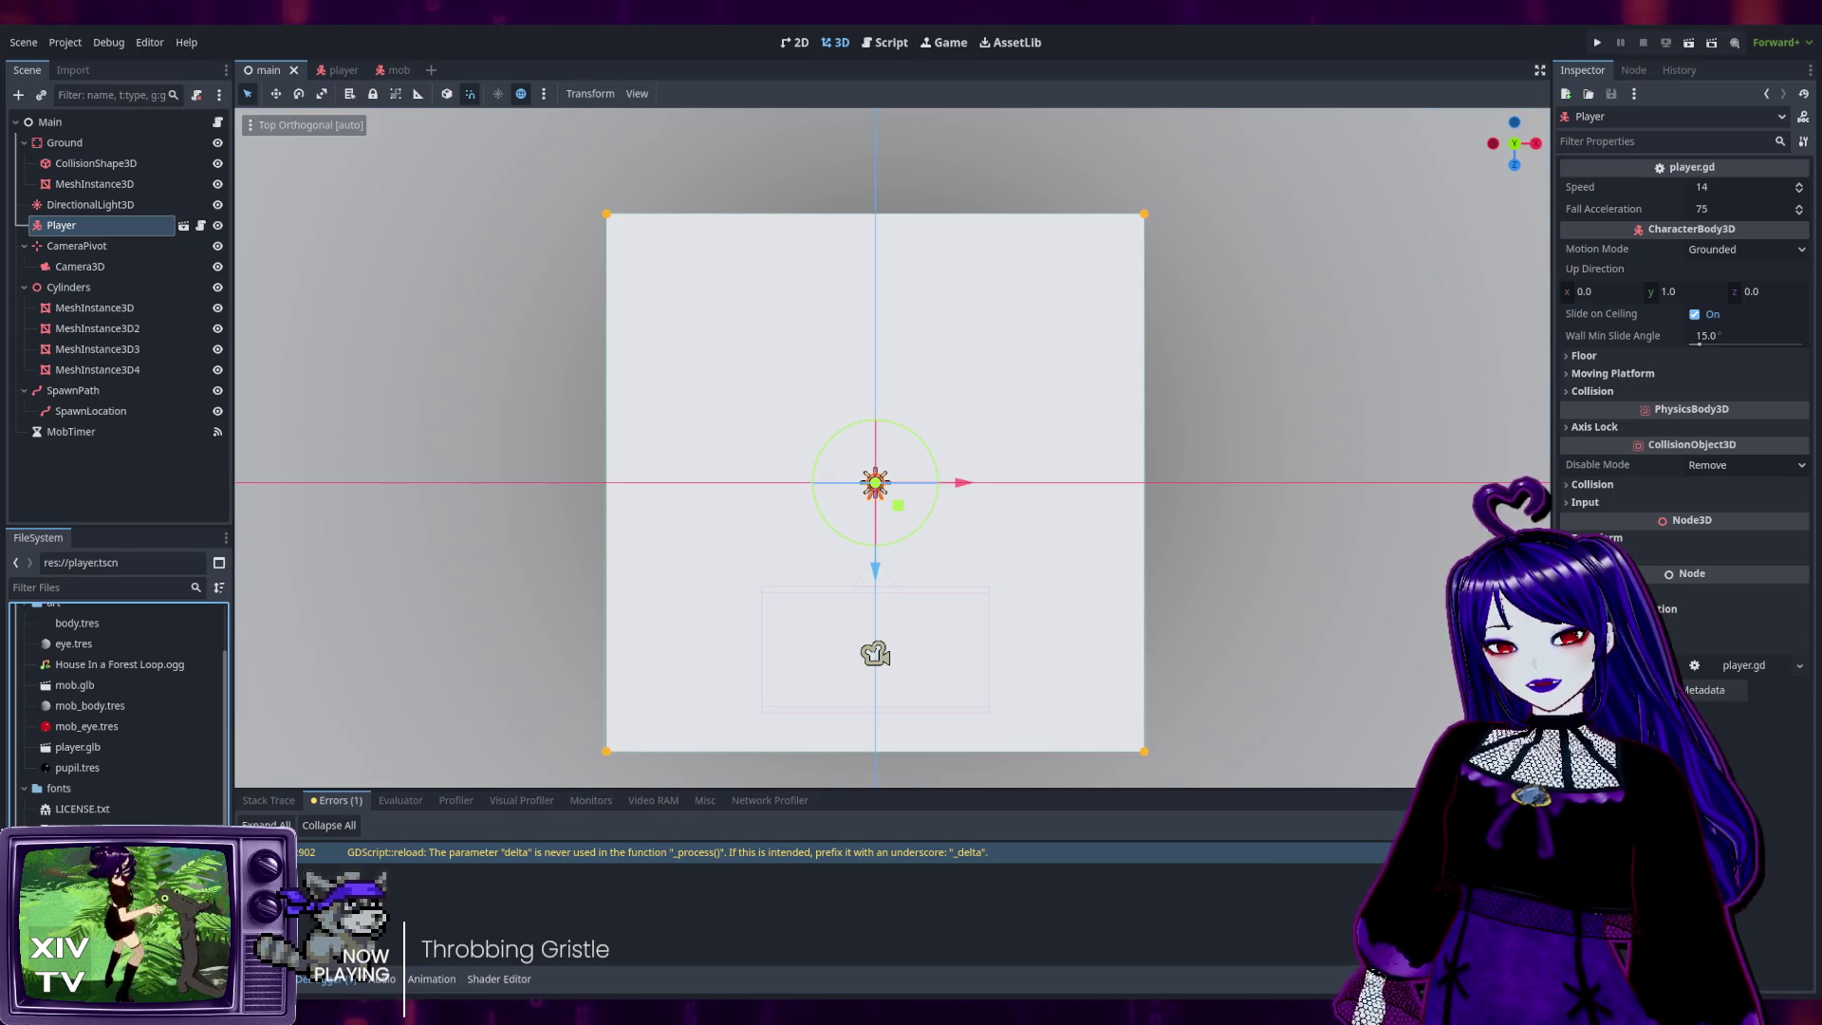
{"action": "key", "text": "ctrl+Tab"}
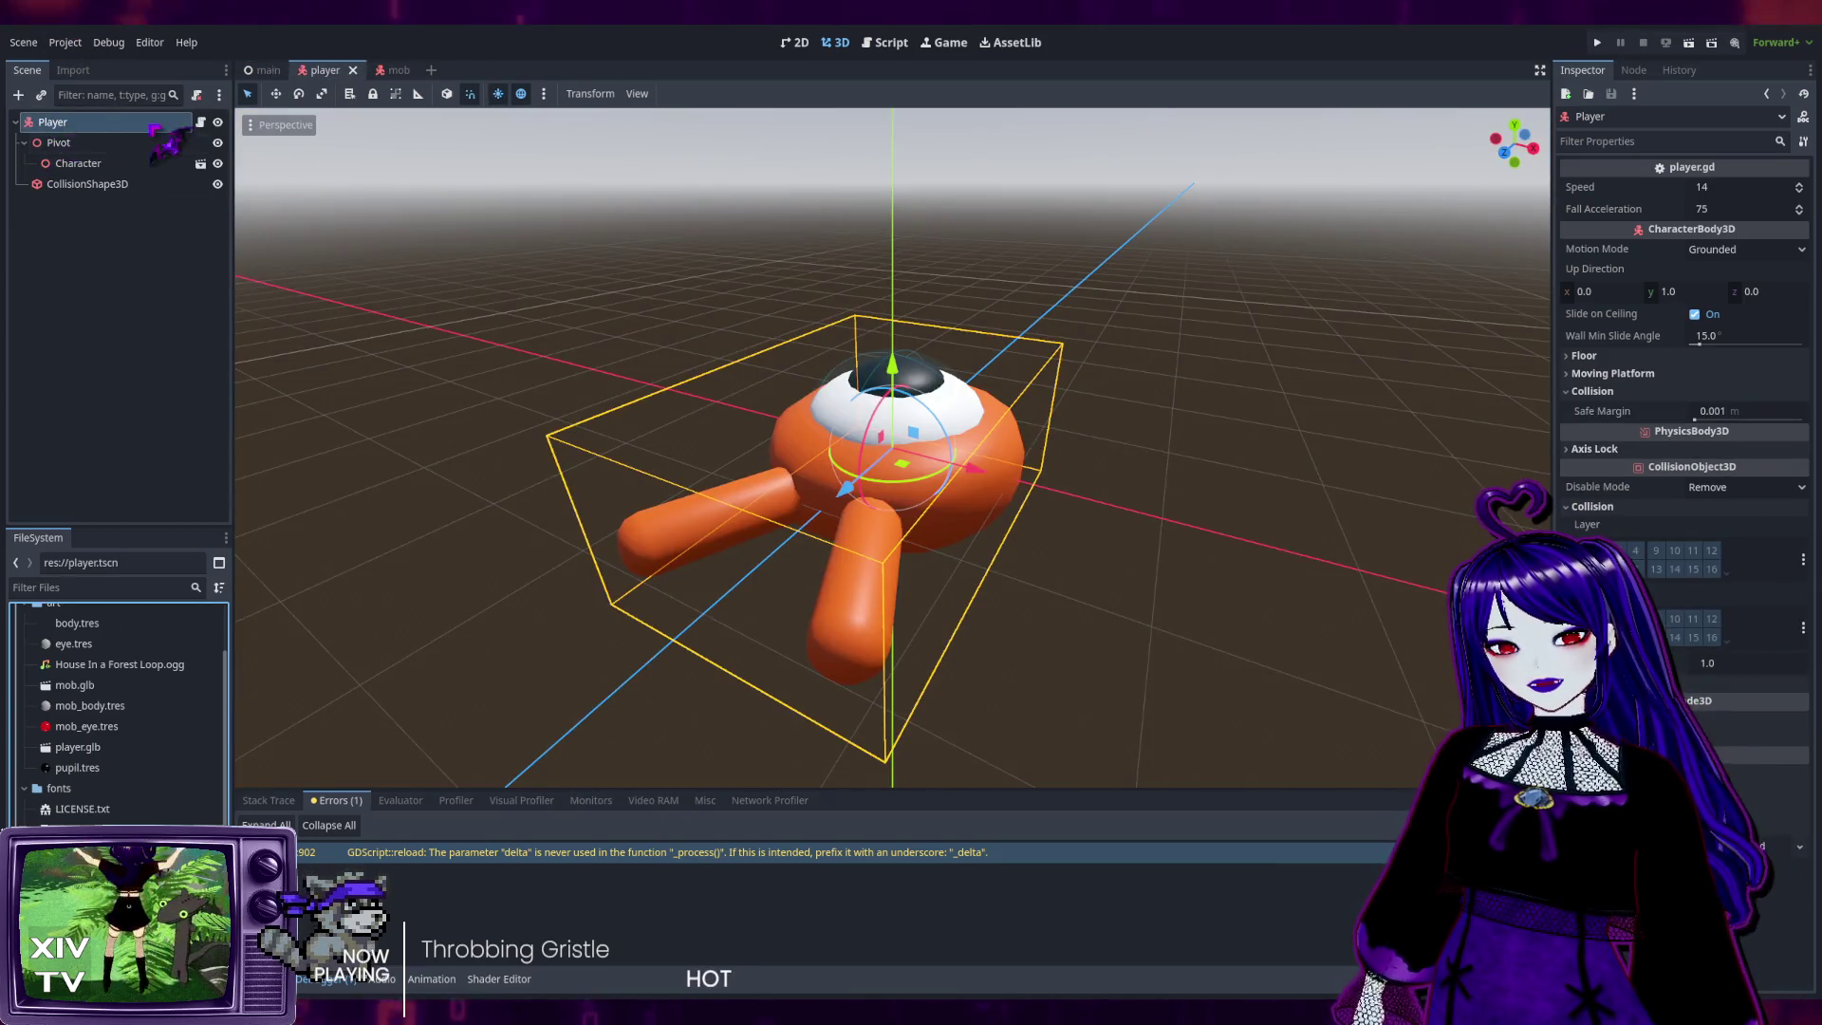
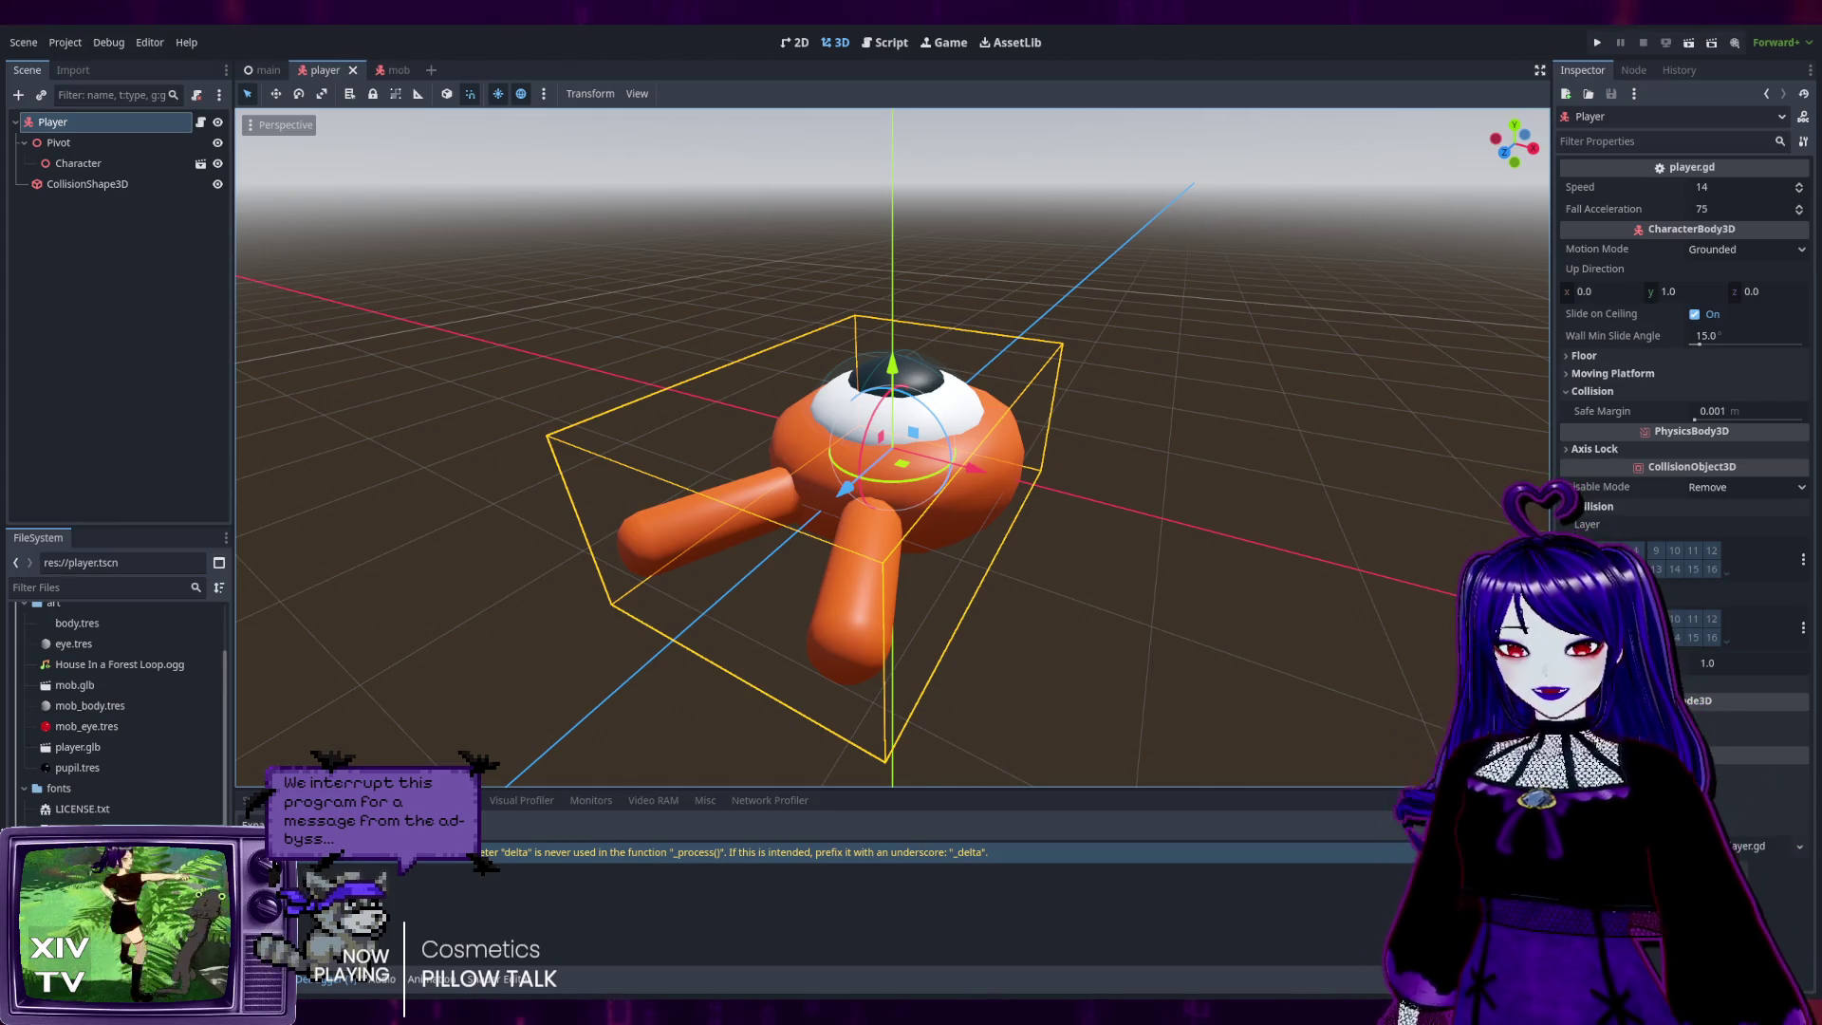
Step: Save the mob scene with Ctrl+S, then go back to the player scene tab
{"action": "key", "text": "ctrl+Tab"}
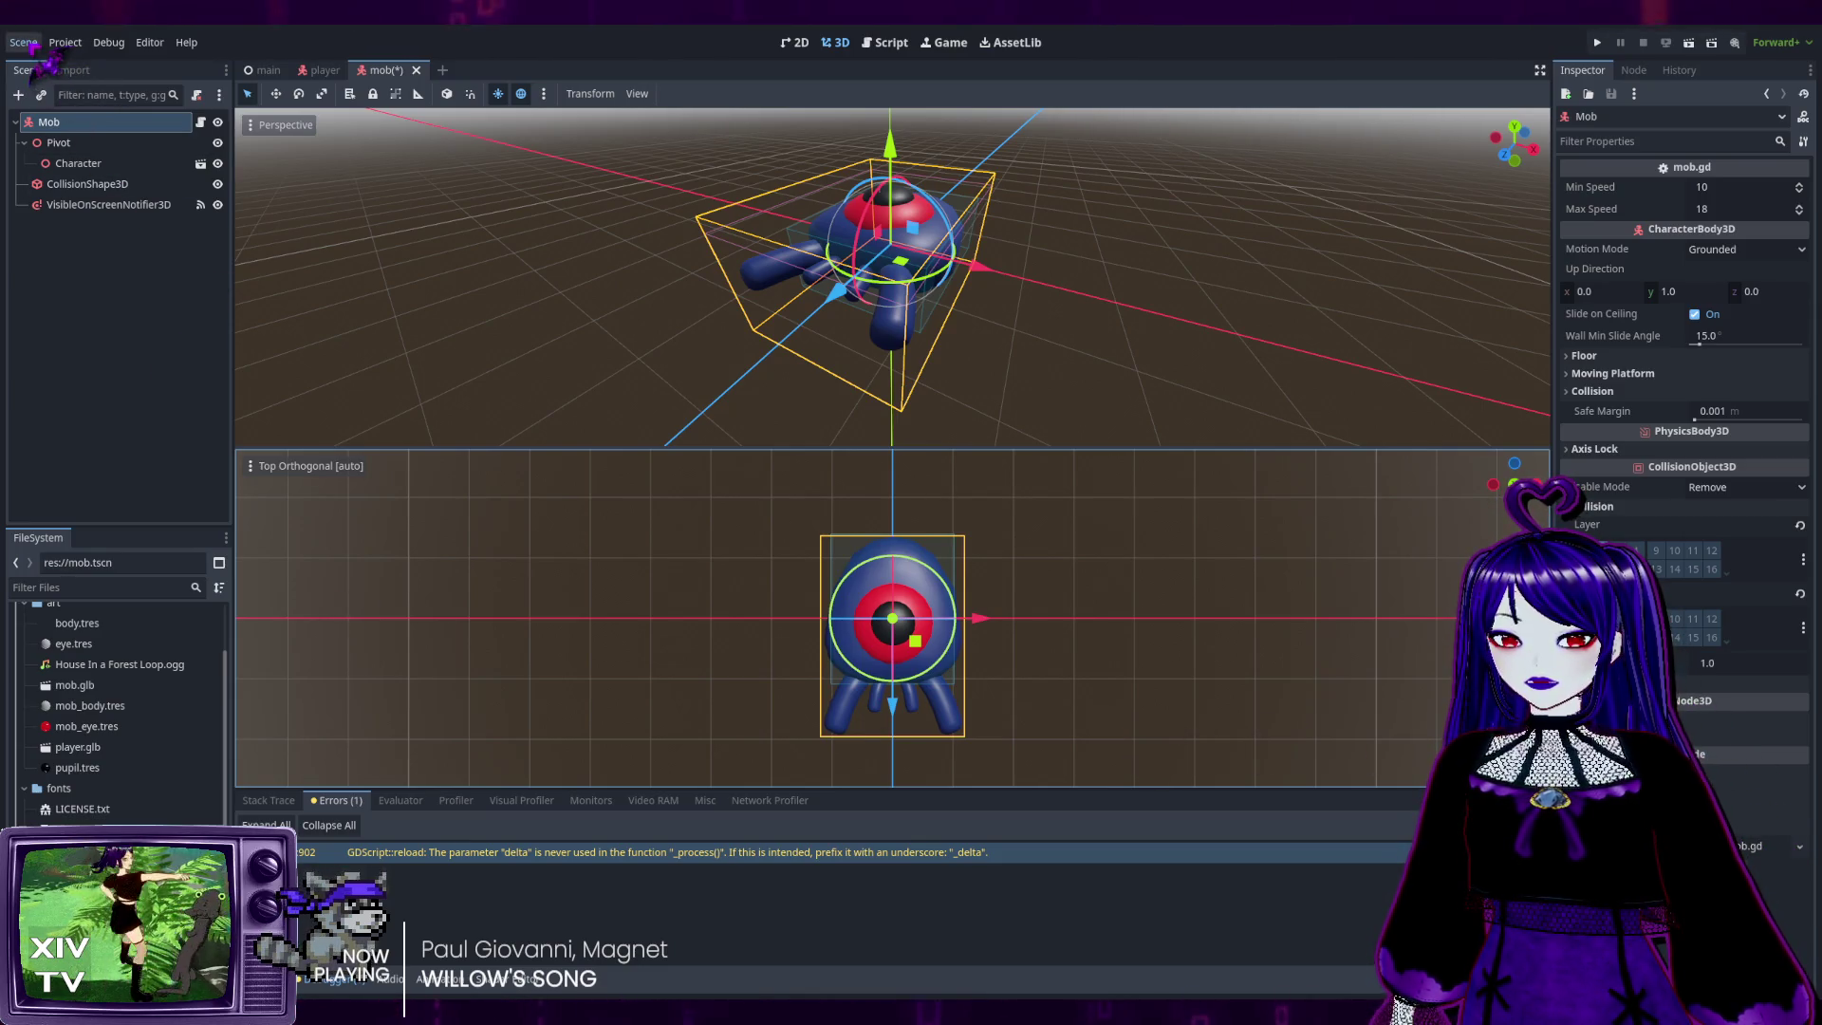
{"action": "key", "text": "ctrl+s"}
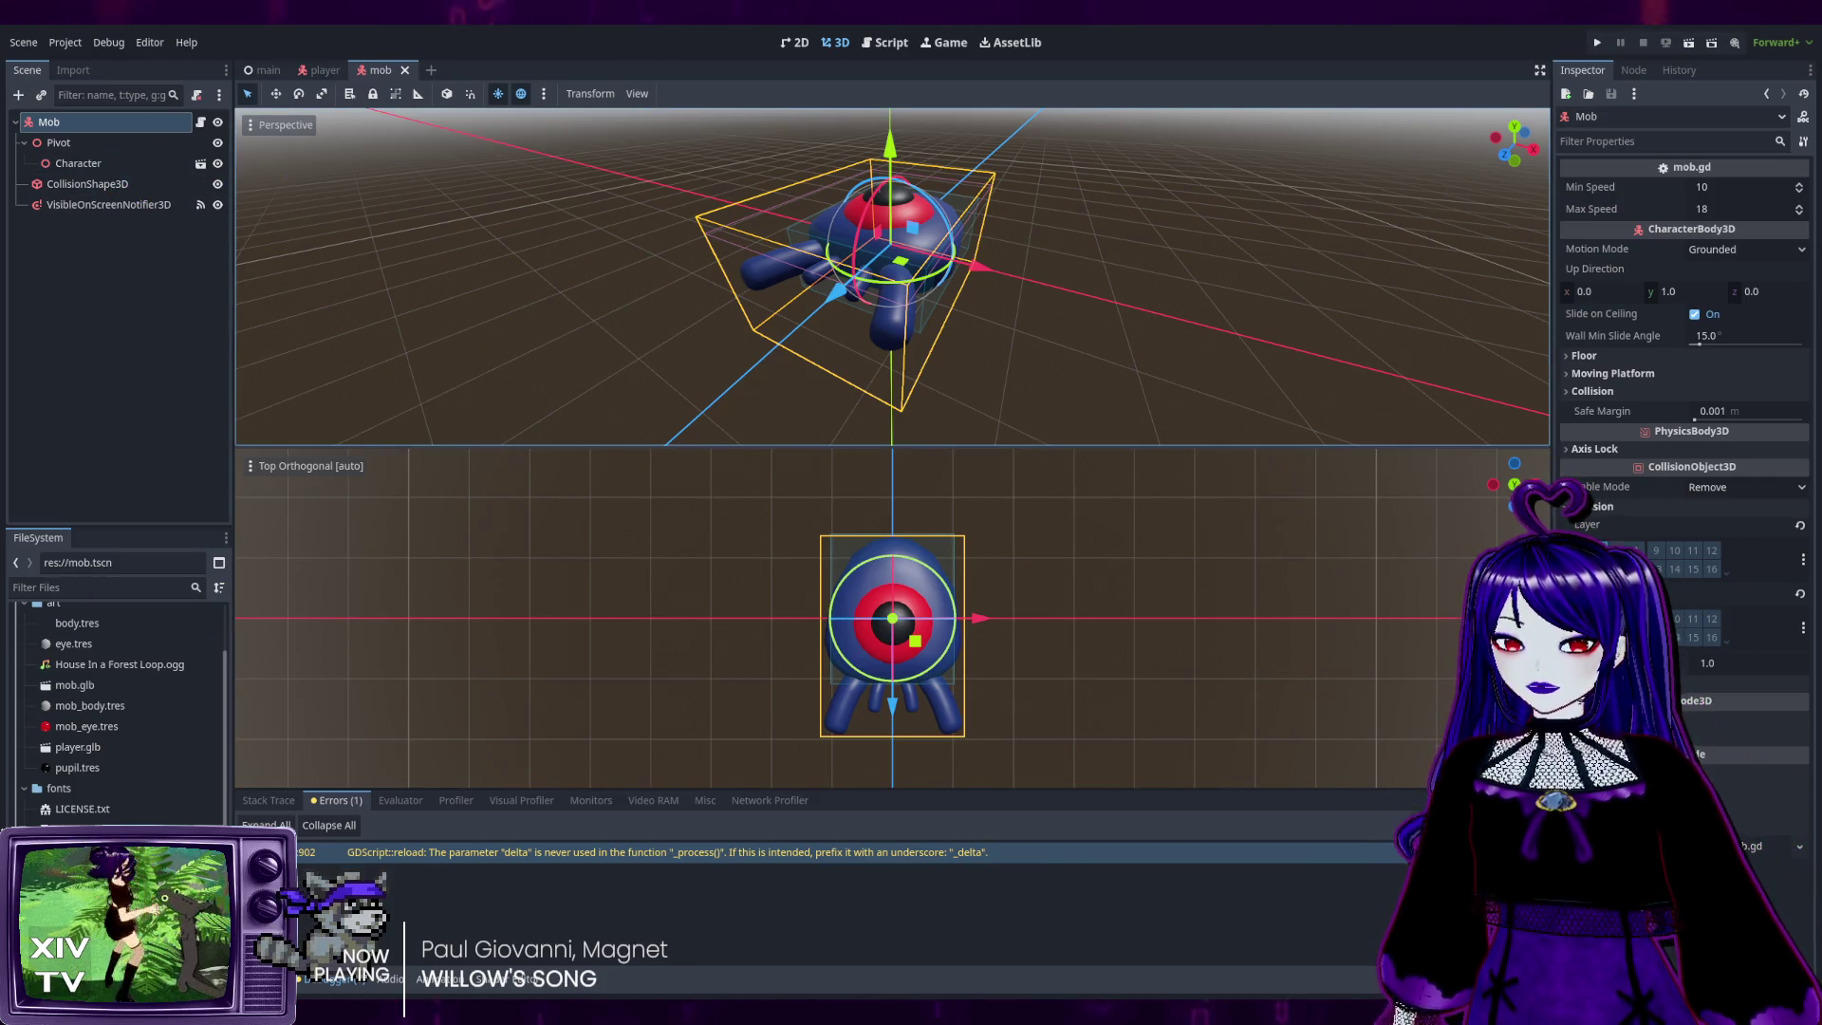
{"action": "left_click", "coordinate": [320, 69]}
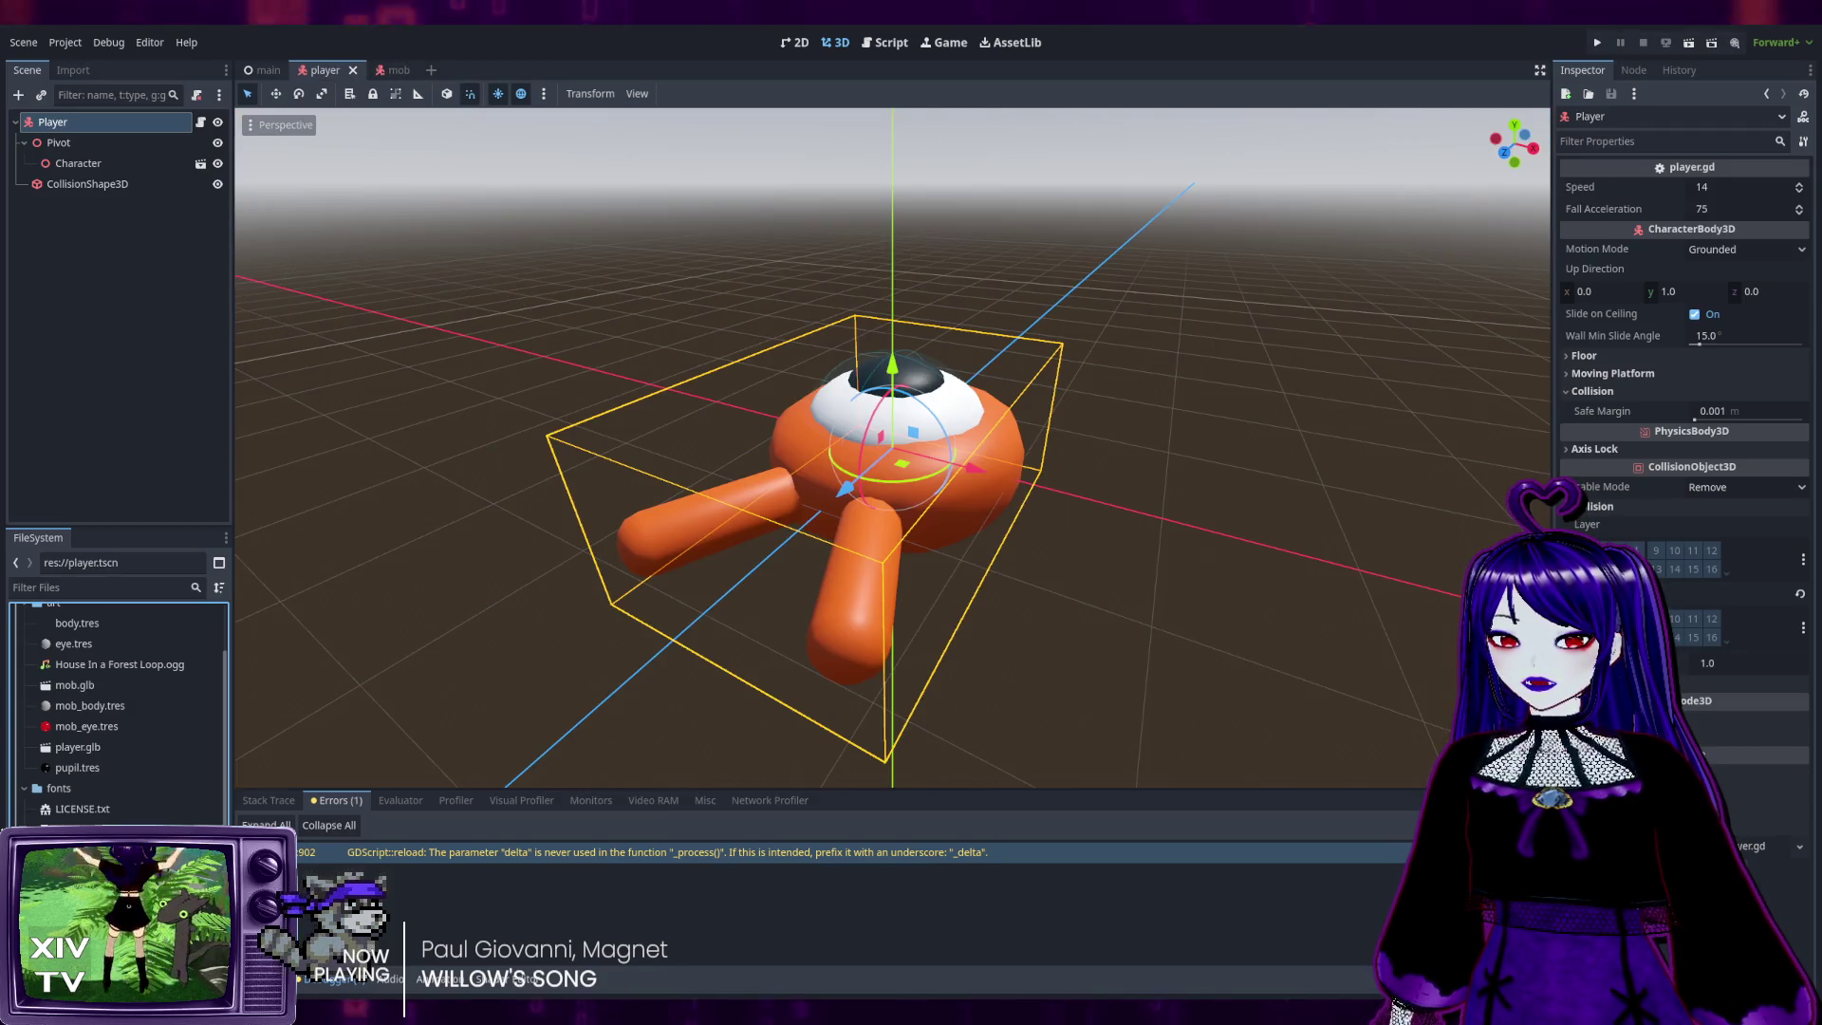
Step: Bring up player.gd in the script editor and put the caret after the fall_acceleration line
{"action": "left_click", "coordinate": [888, 43]}
{"action": "left_click", "coordinate": [279, 185]}
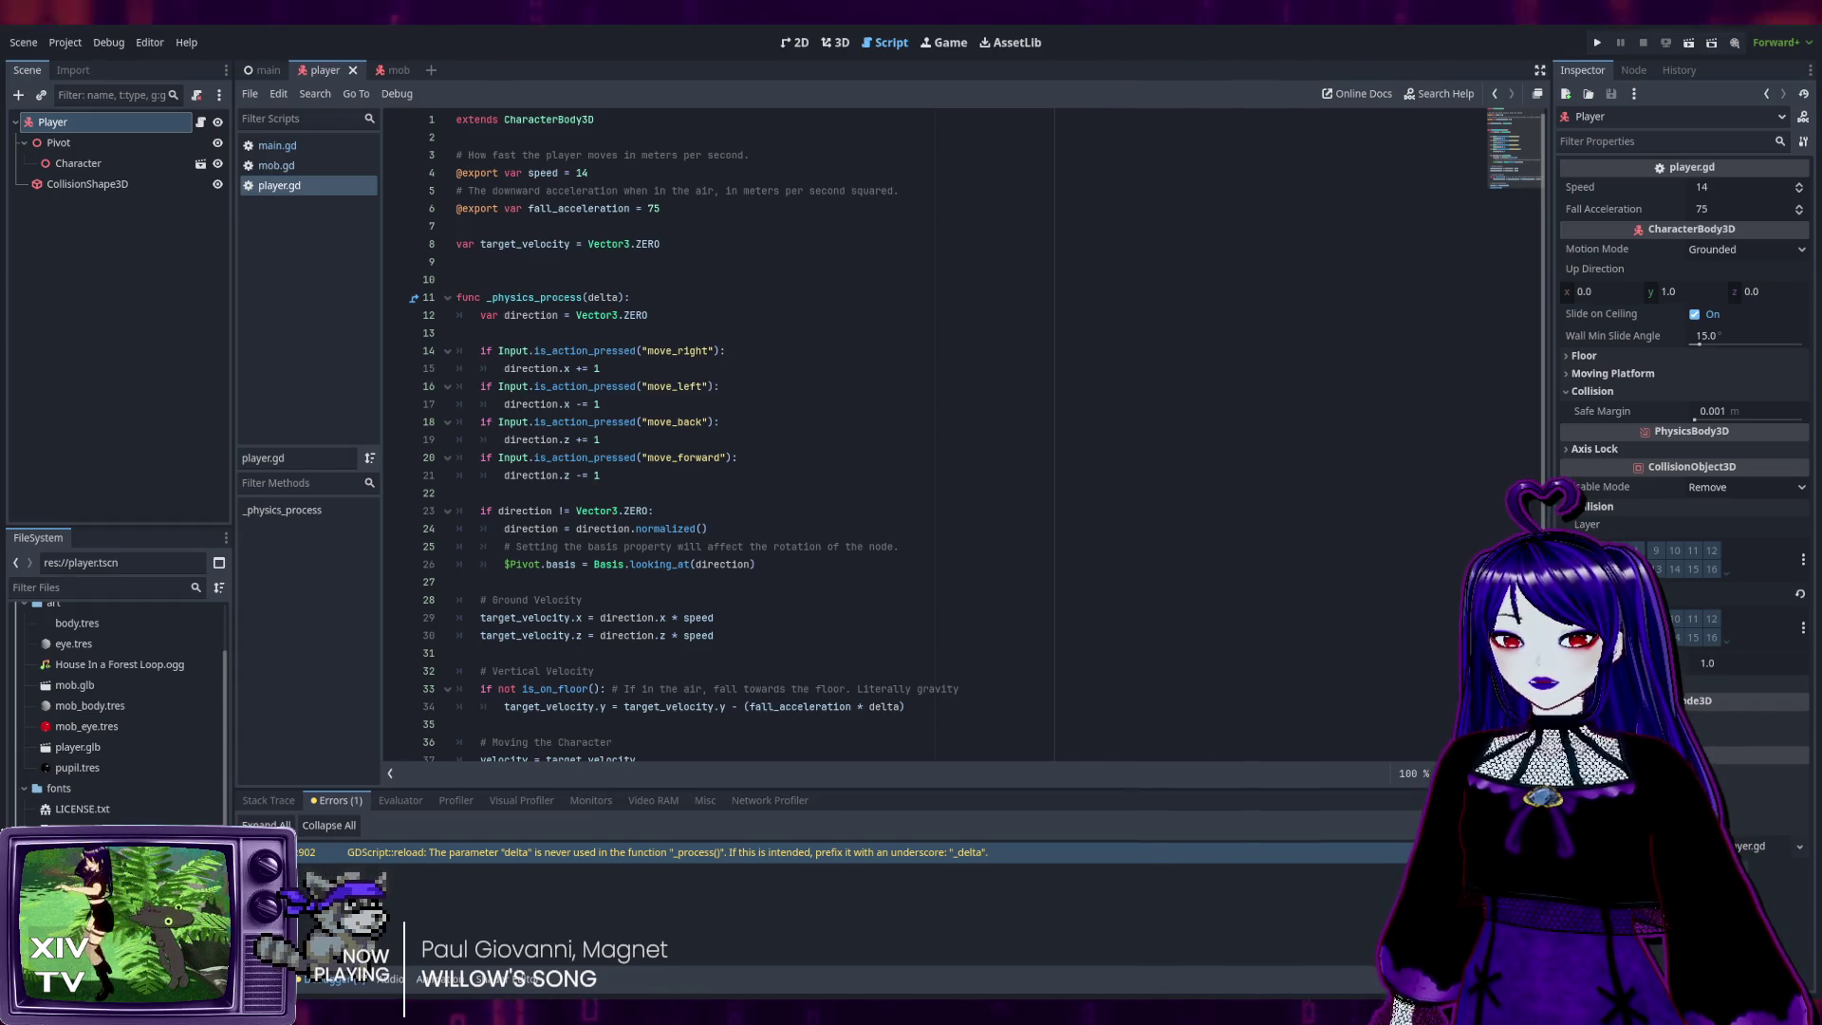
{"action": "left_click", "coordinate": [652, 298]}
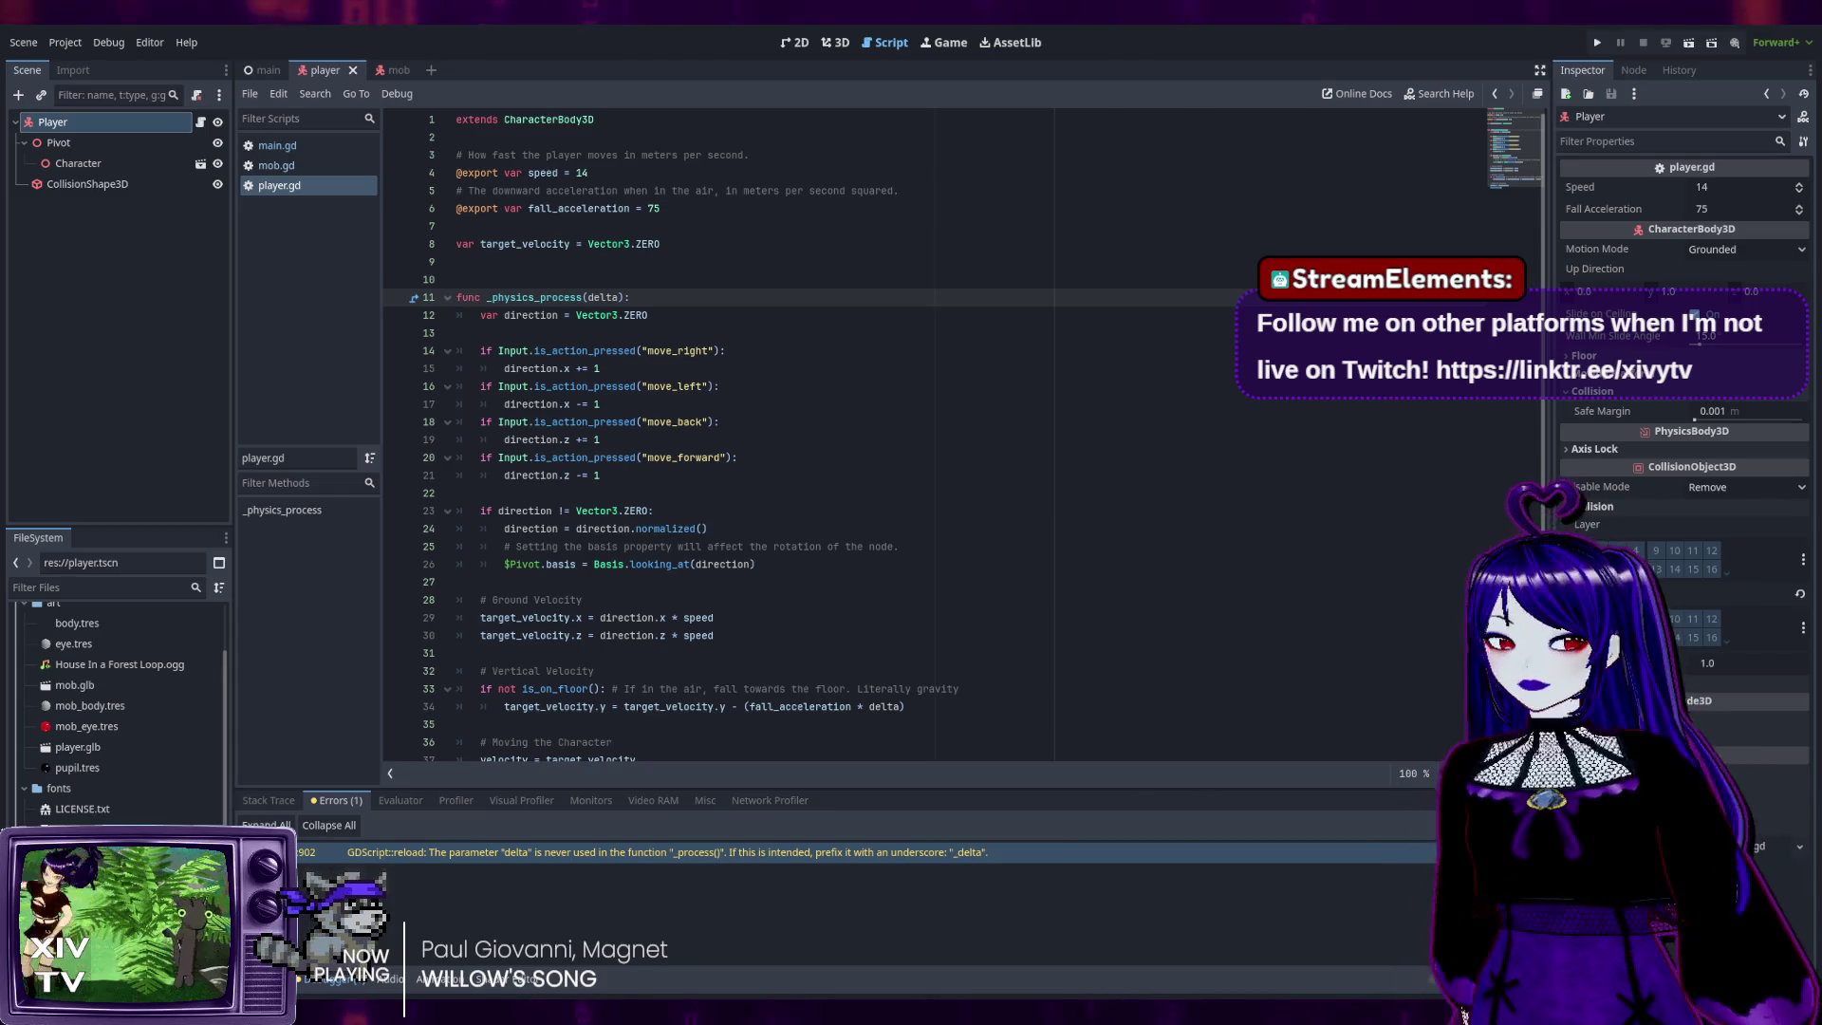
{"action": "left_click", "coordinate": [766, 215]}
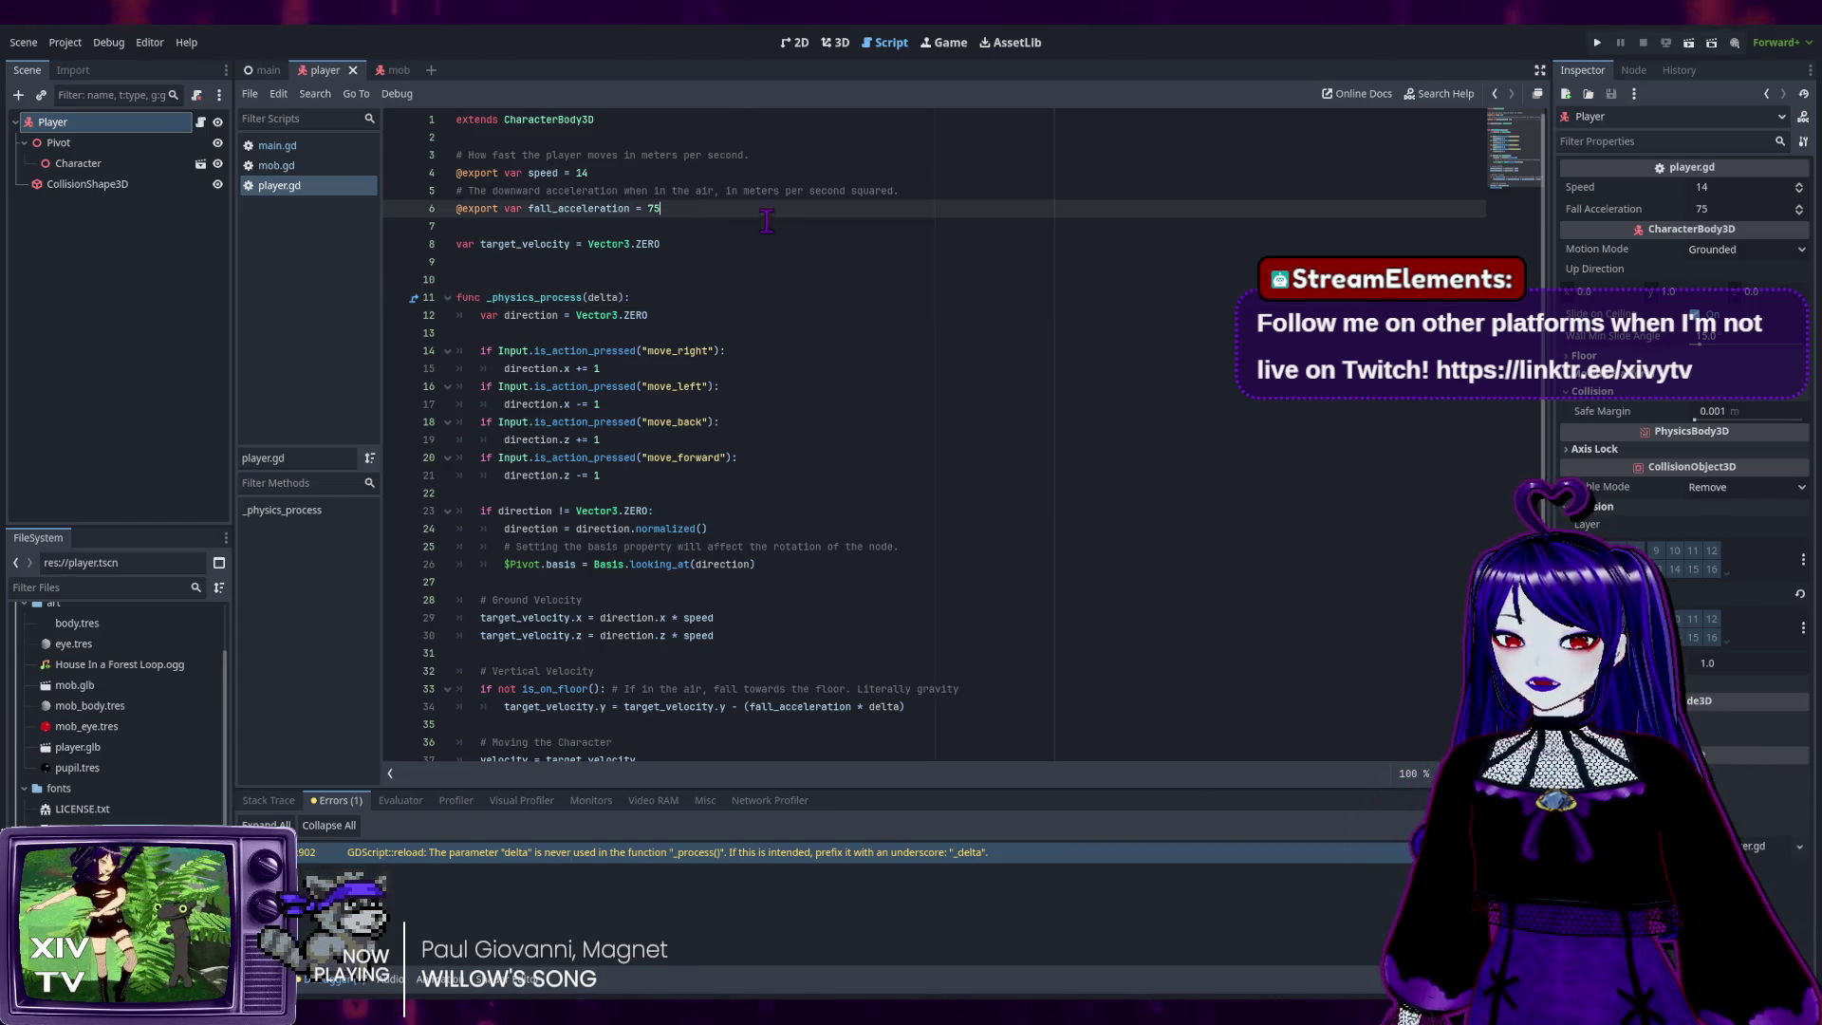
{"action": "type", "text": "#... # Vertical impulse applied to the character upon jumping in meters per second. @export var jump_impulse = 20"}
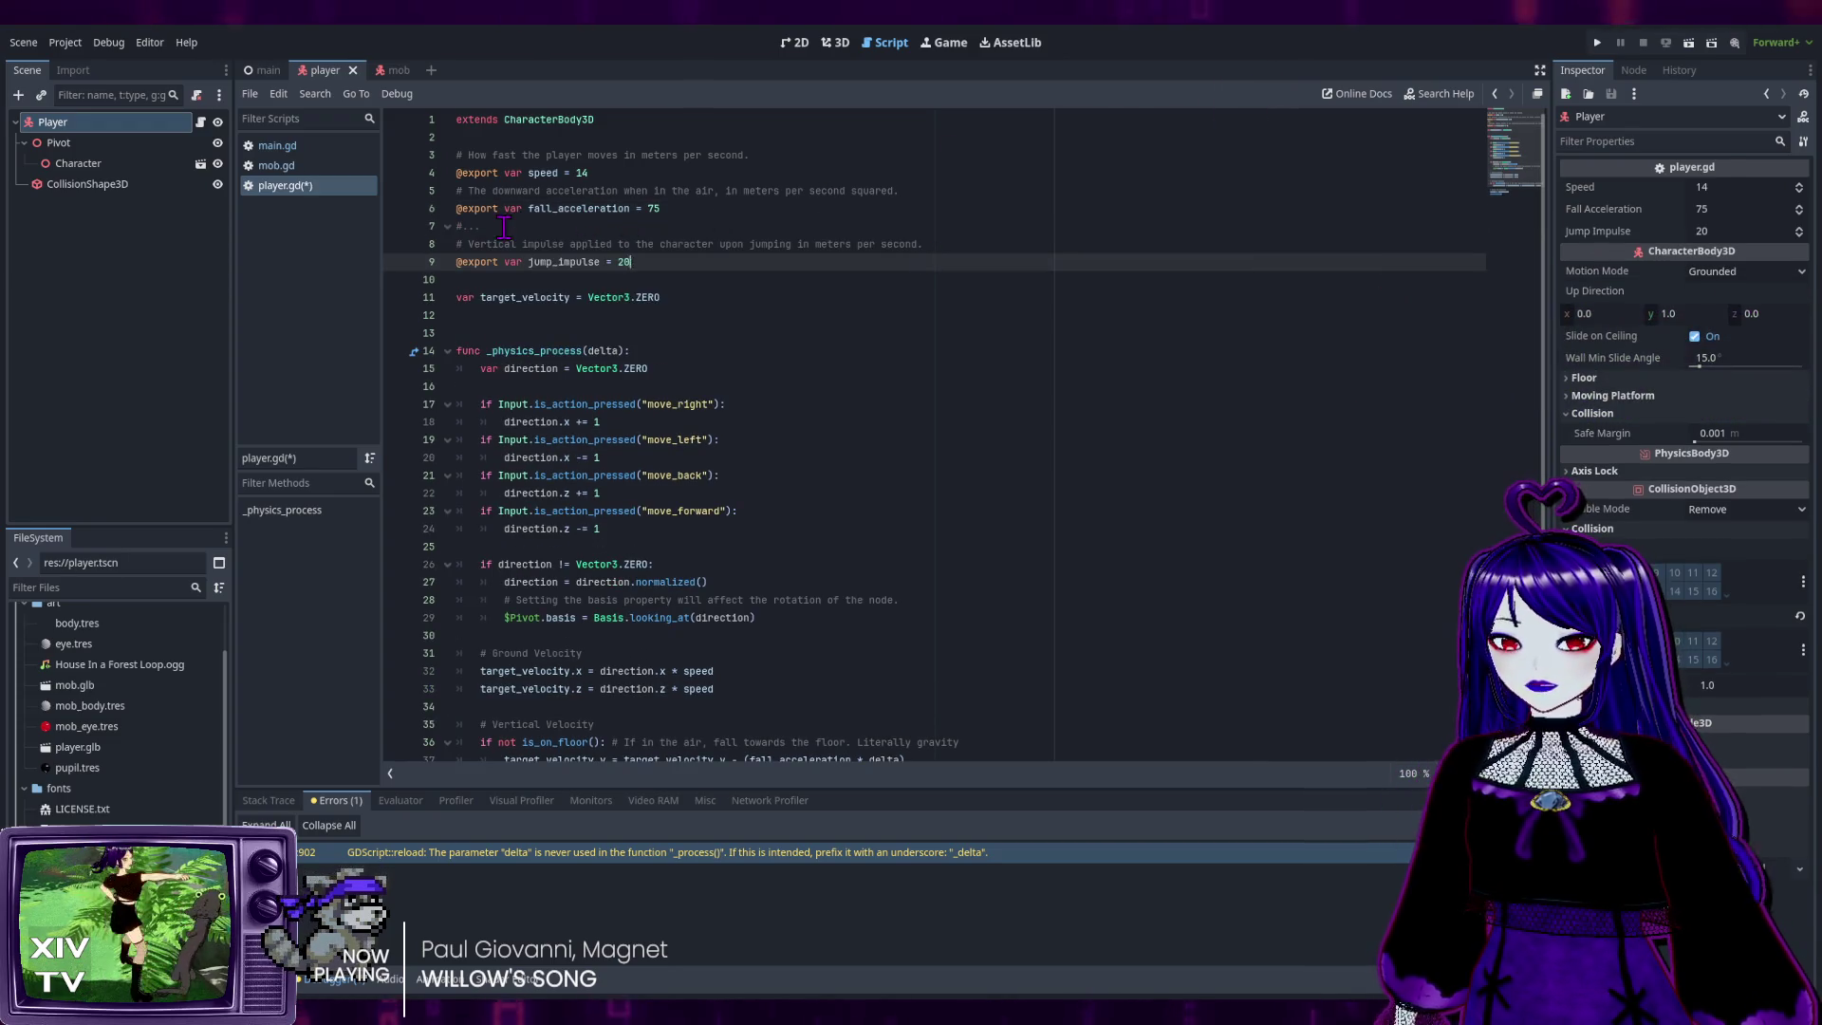
{"action": "left_click_drag", "start_coordinate": [503, 226], "coordinate": [445, 234]}
{"action": "key", "text": "BackSpace"}
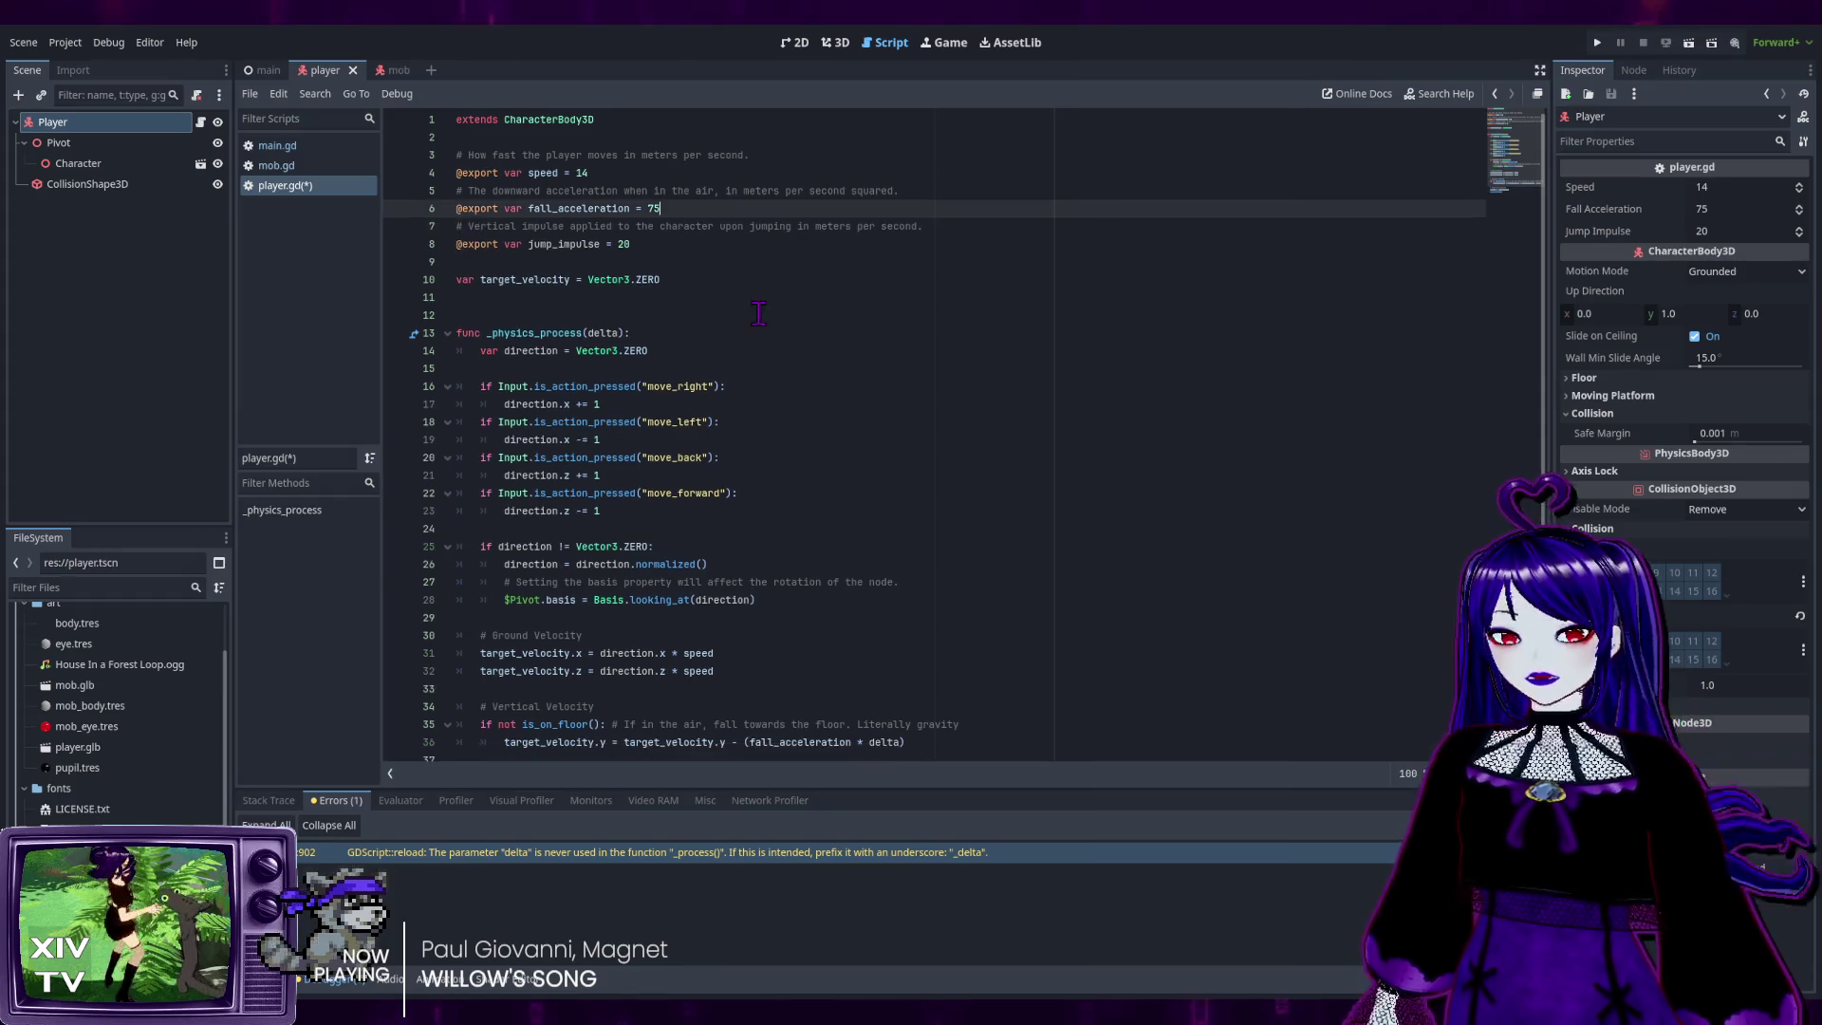
{"action": "left_click", "coordinate": [693, 246]}
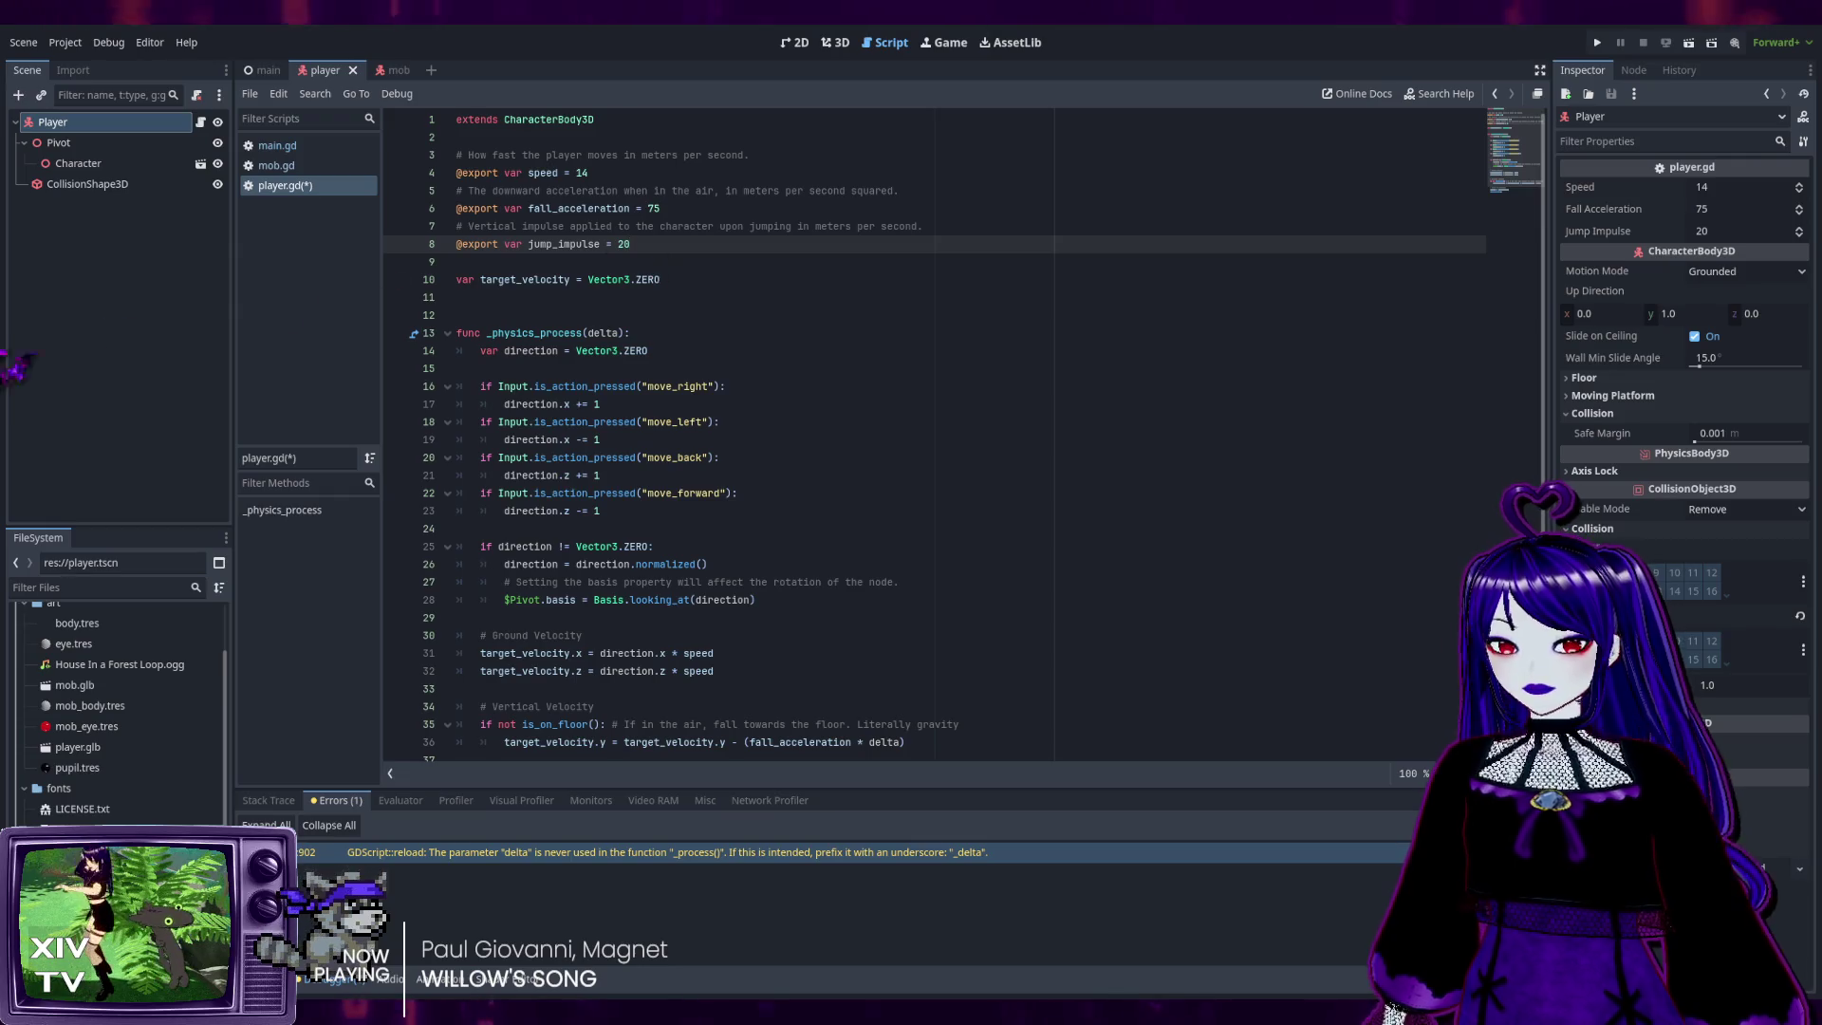
{"action": "left_click", "coordinate": [660, 333]}
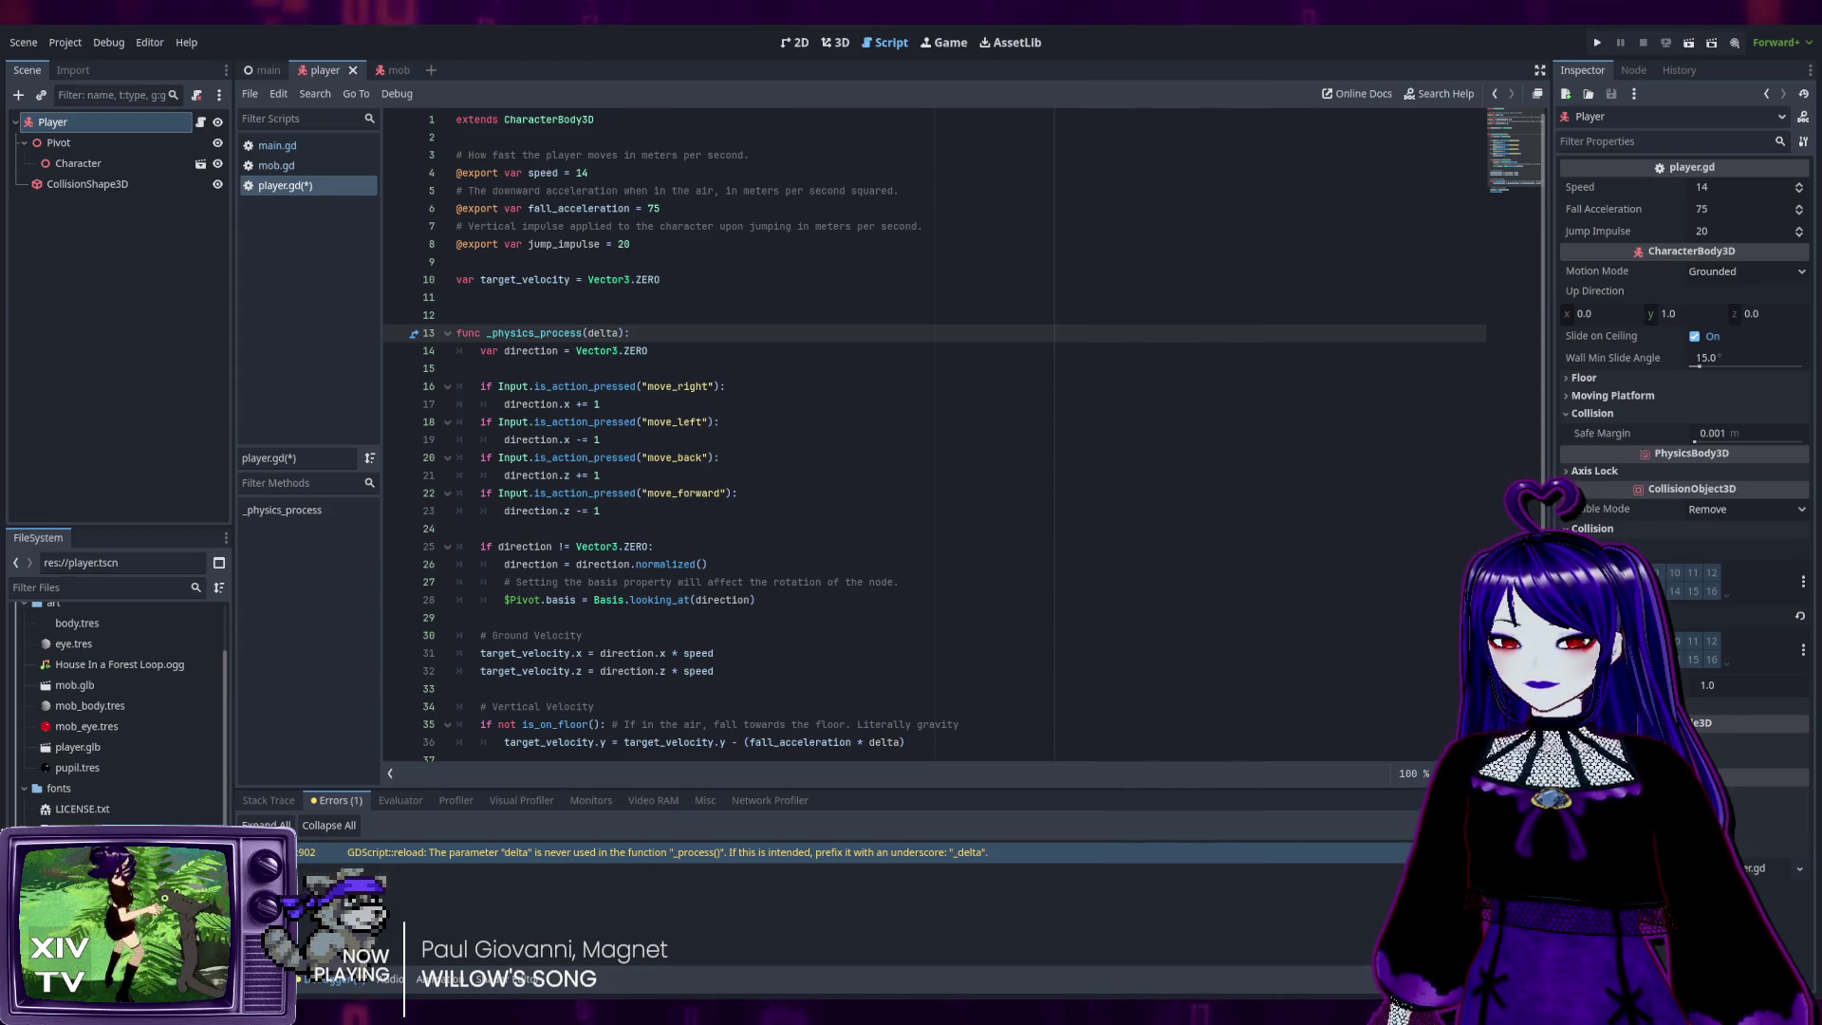
{"action": "left_click", "coordinate": [480, 368]}
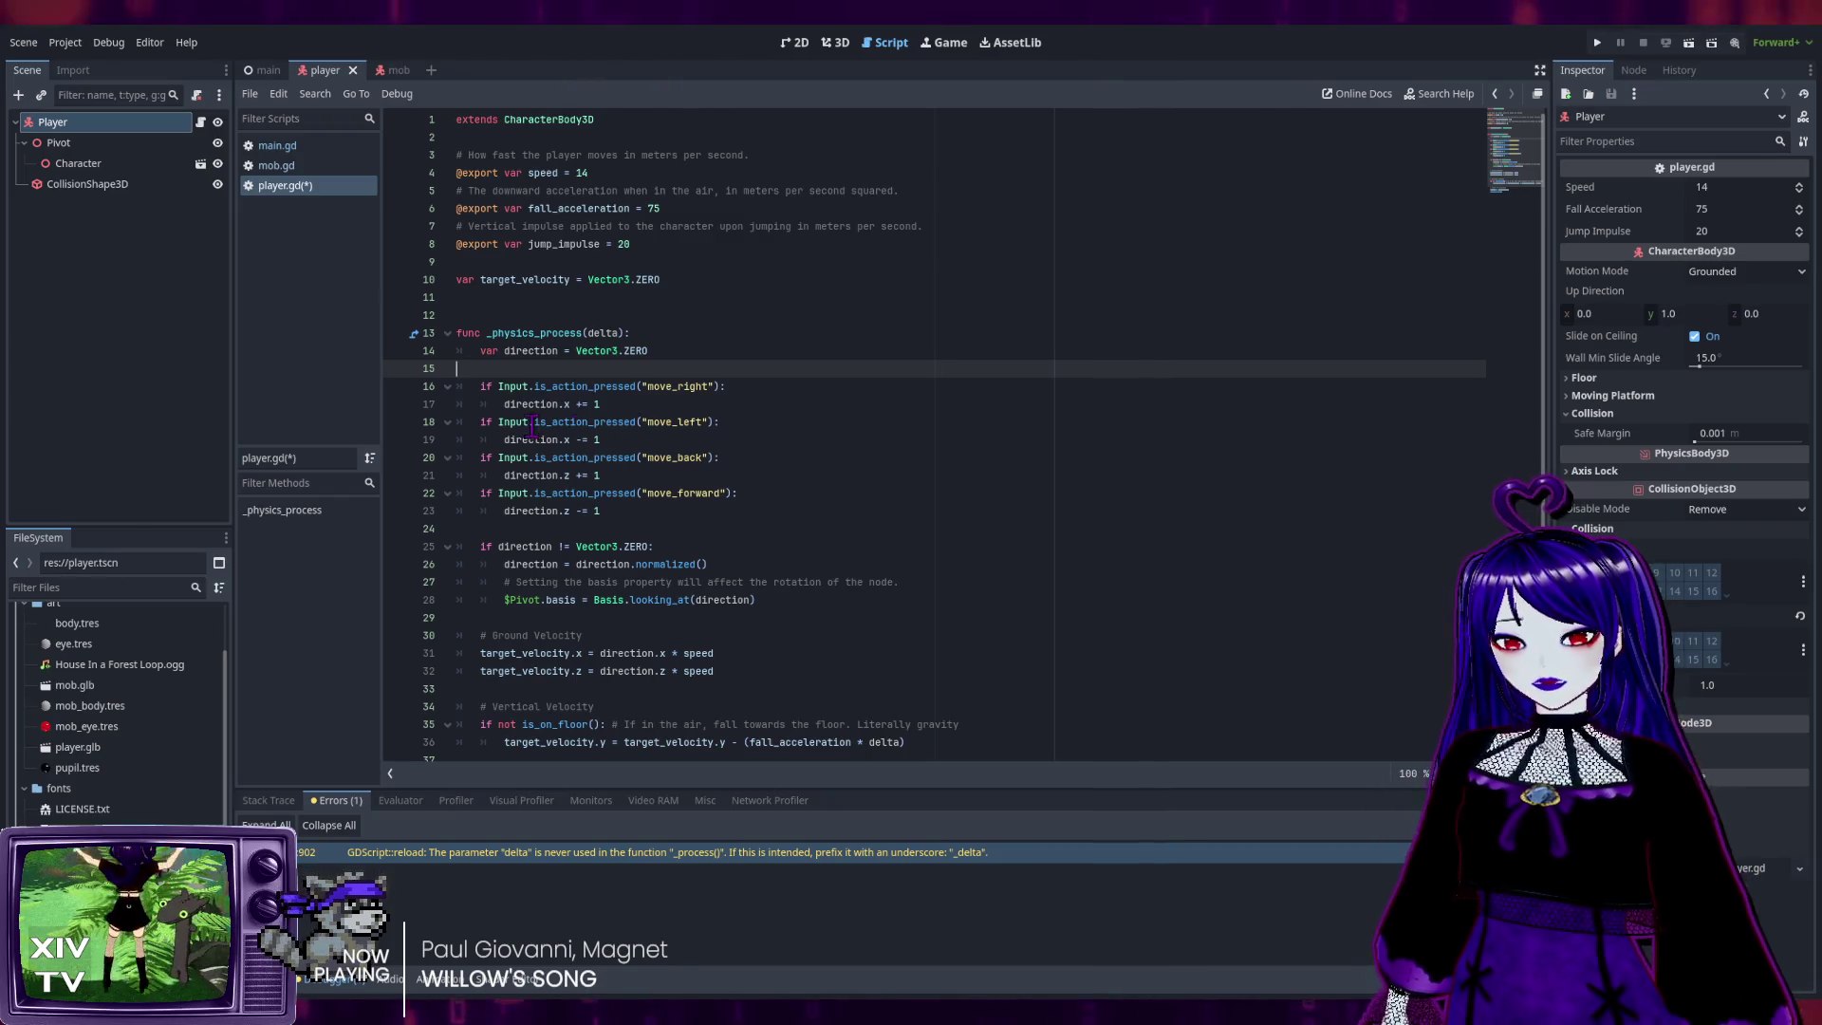
{"action": "left_click", "coordinate": [686, 332]}
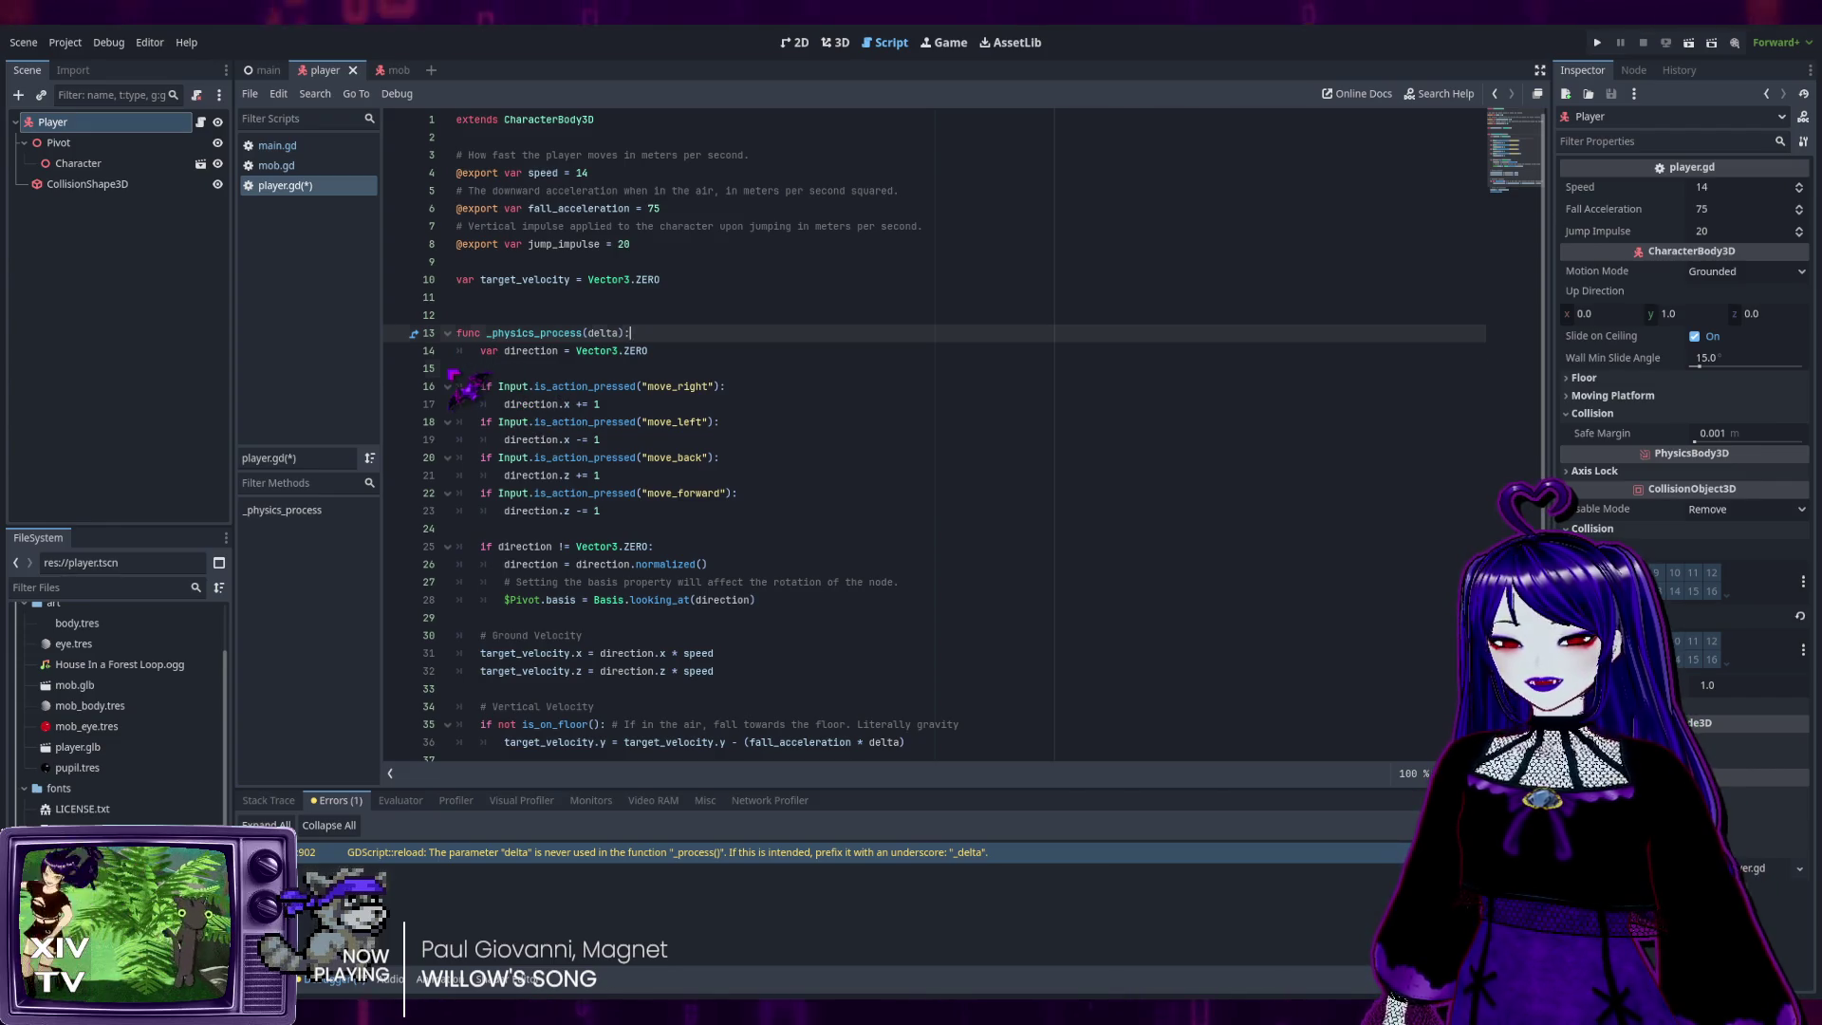
Step: Paste the '# Jumping.' is_on_floor check setting target_velocity.y to jump_impulse, padded with blank lines
{"action": "key", "text": "shift+Down"}
{"action": "key", "text": "shift+Down"}
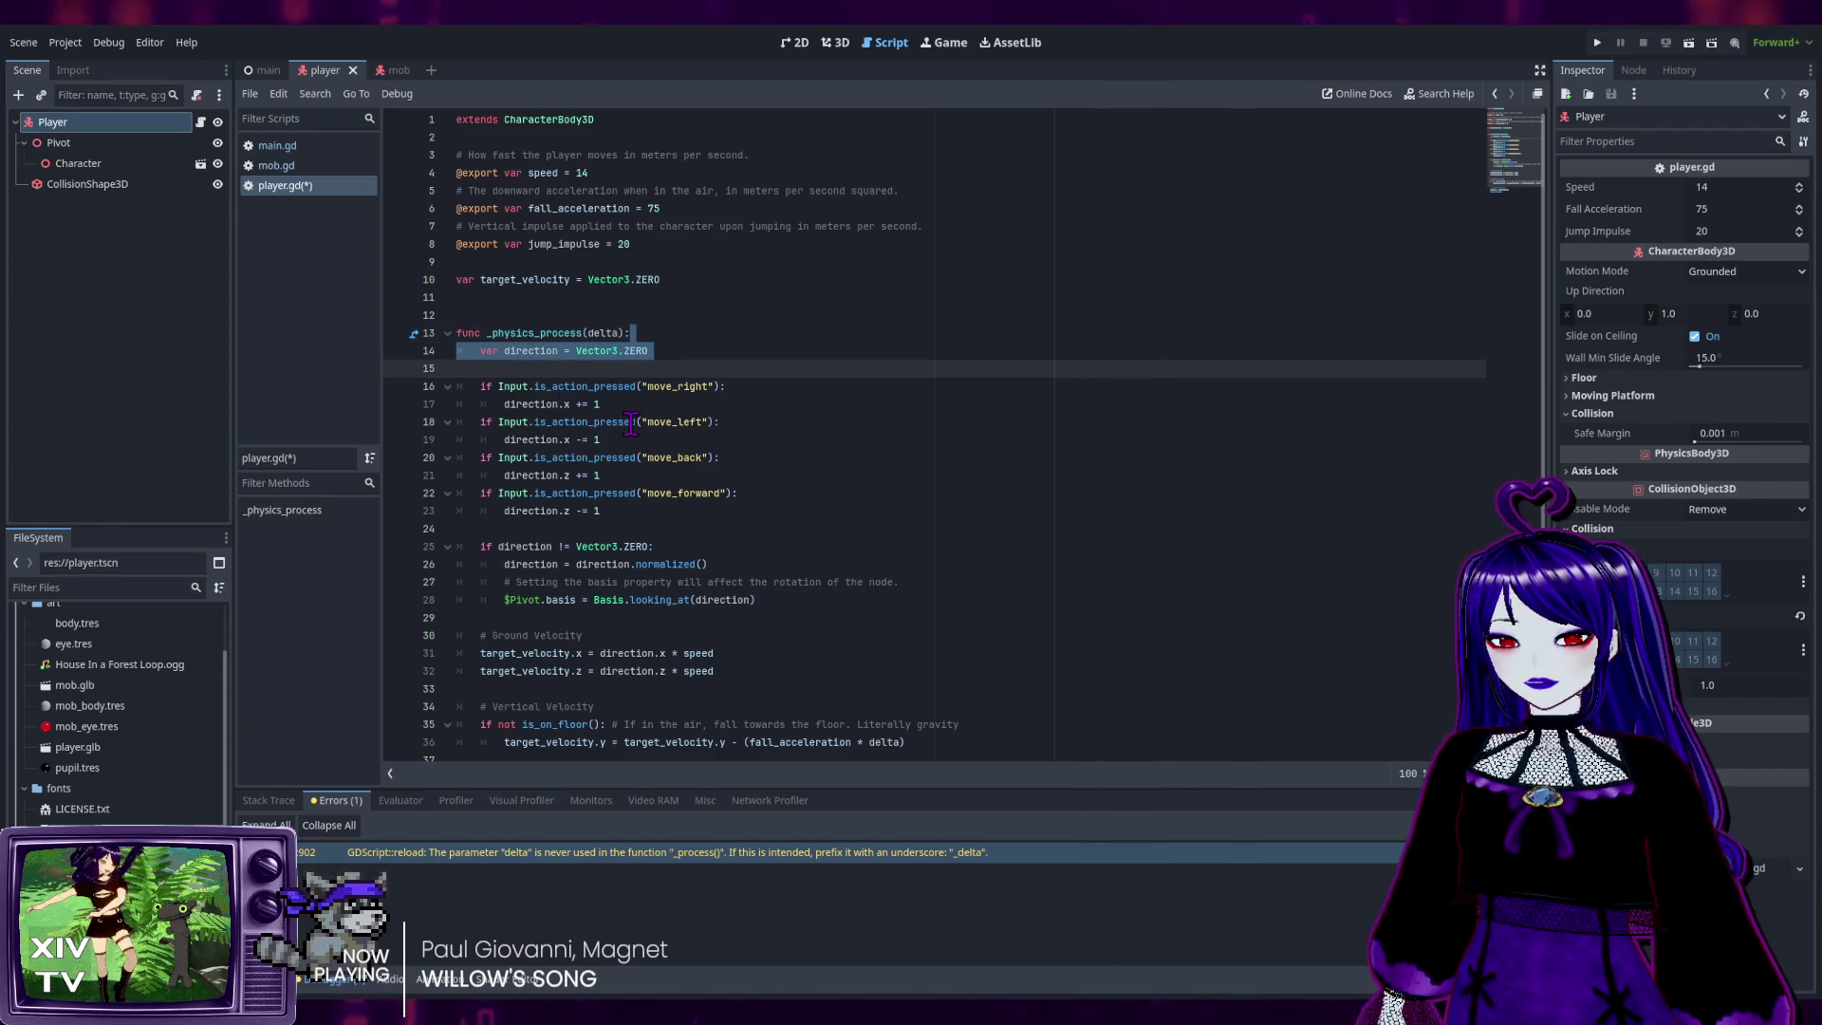
{"action": "key", "text": "Up"}
{"action": "key", "text": "Up"}
{"action": "key", "text": "Down"}
{"action": "key", "text": "Down"}
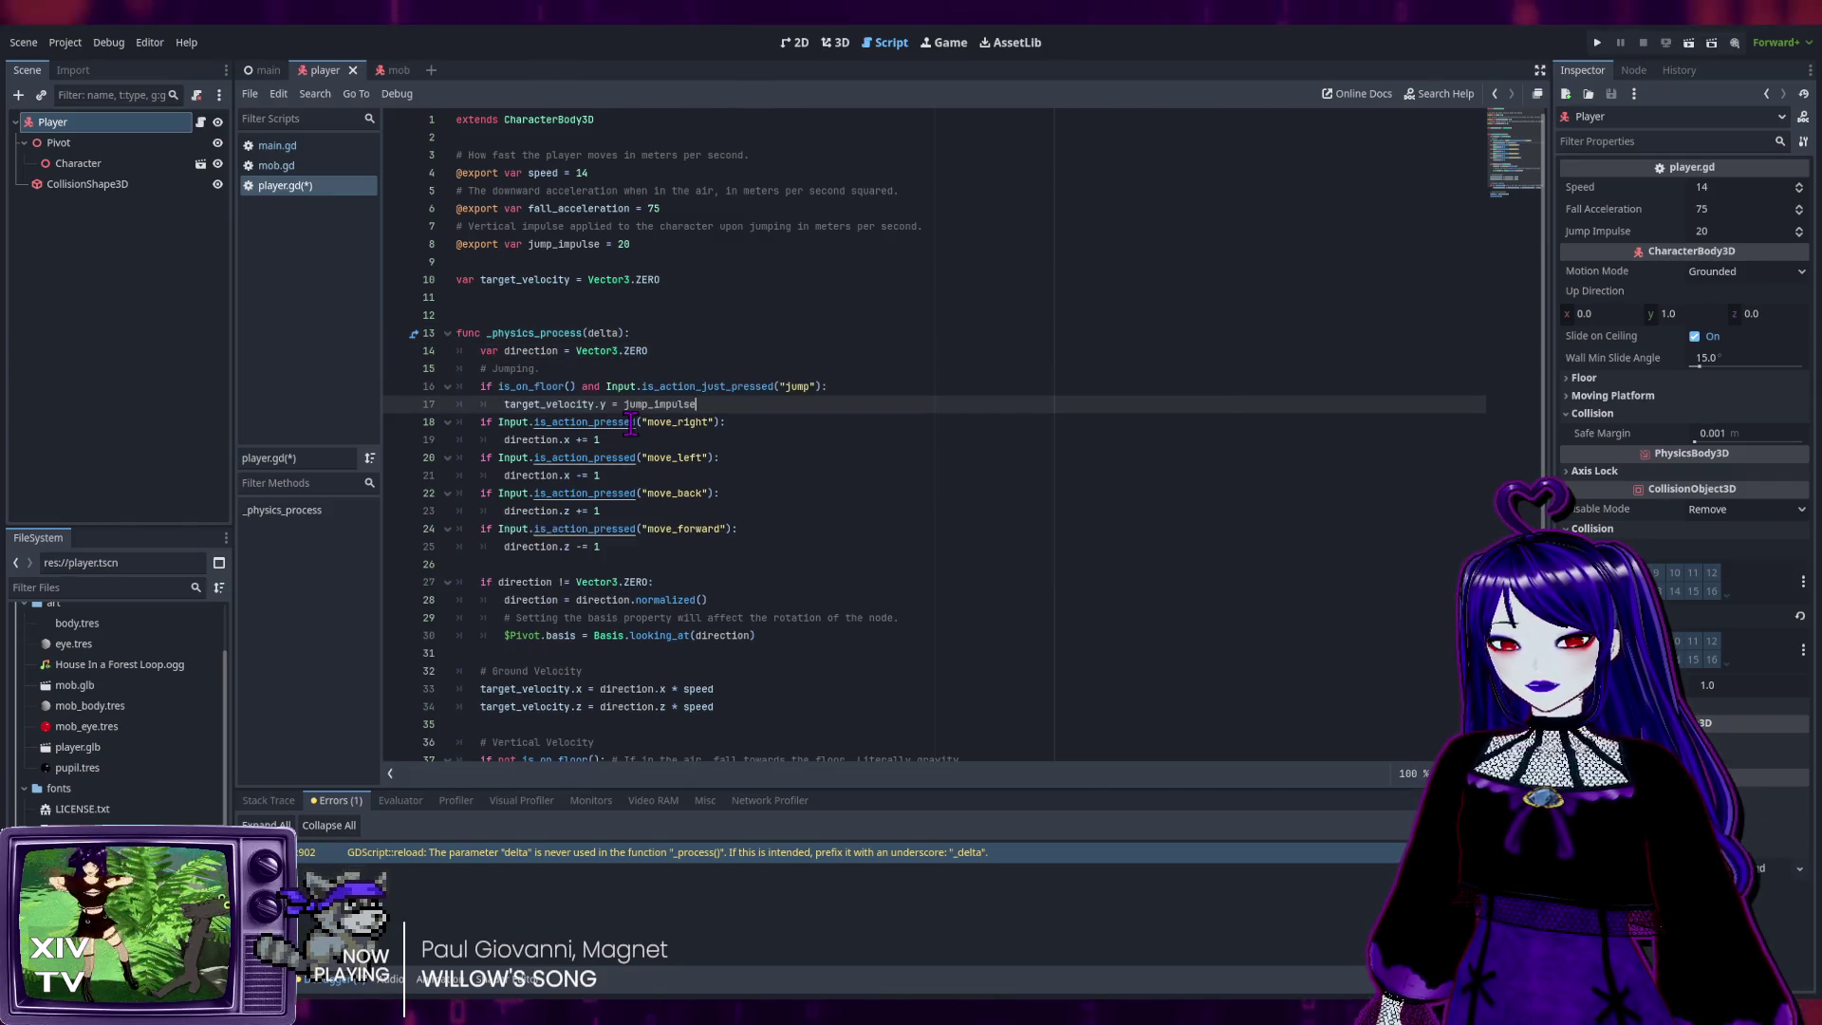
{"action": "key", "text": "ctrl+v"}
{"action": "key", "text": "Return"}
{"action": "key", "text": "Up"}
{"action": "key", "text": "Up"}
{"action": "key", "text": "Up"}
{"action": "key", "text": "Home"}
{"action": "key", "text": "Return"}
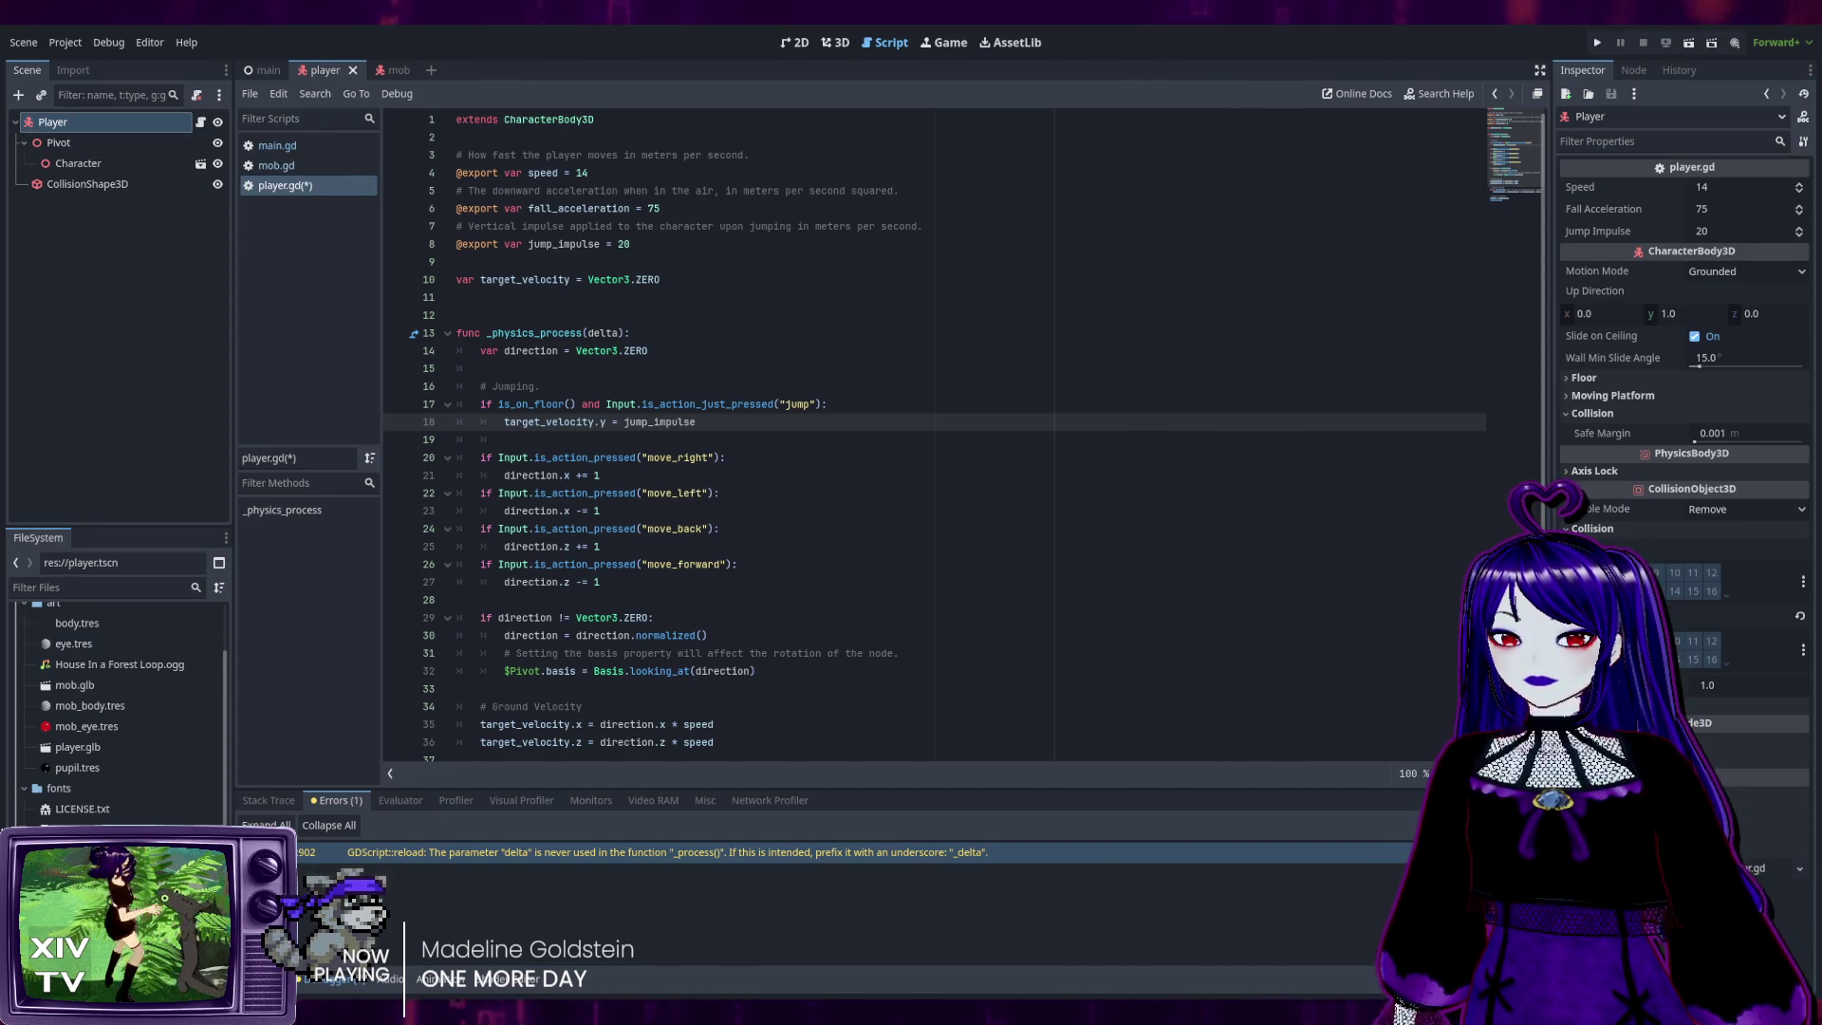
{"action": "left_click", "coordinate": [85, 911]}
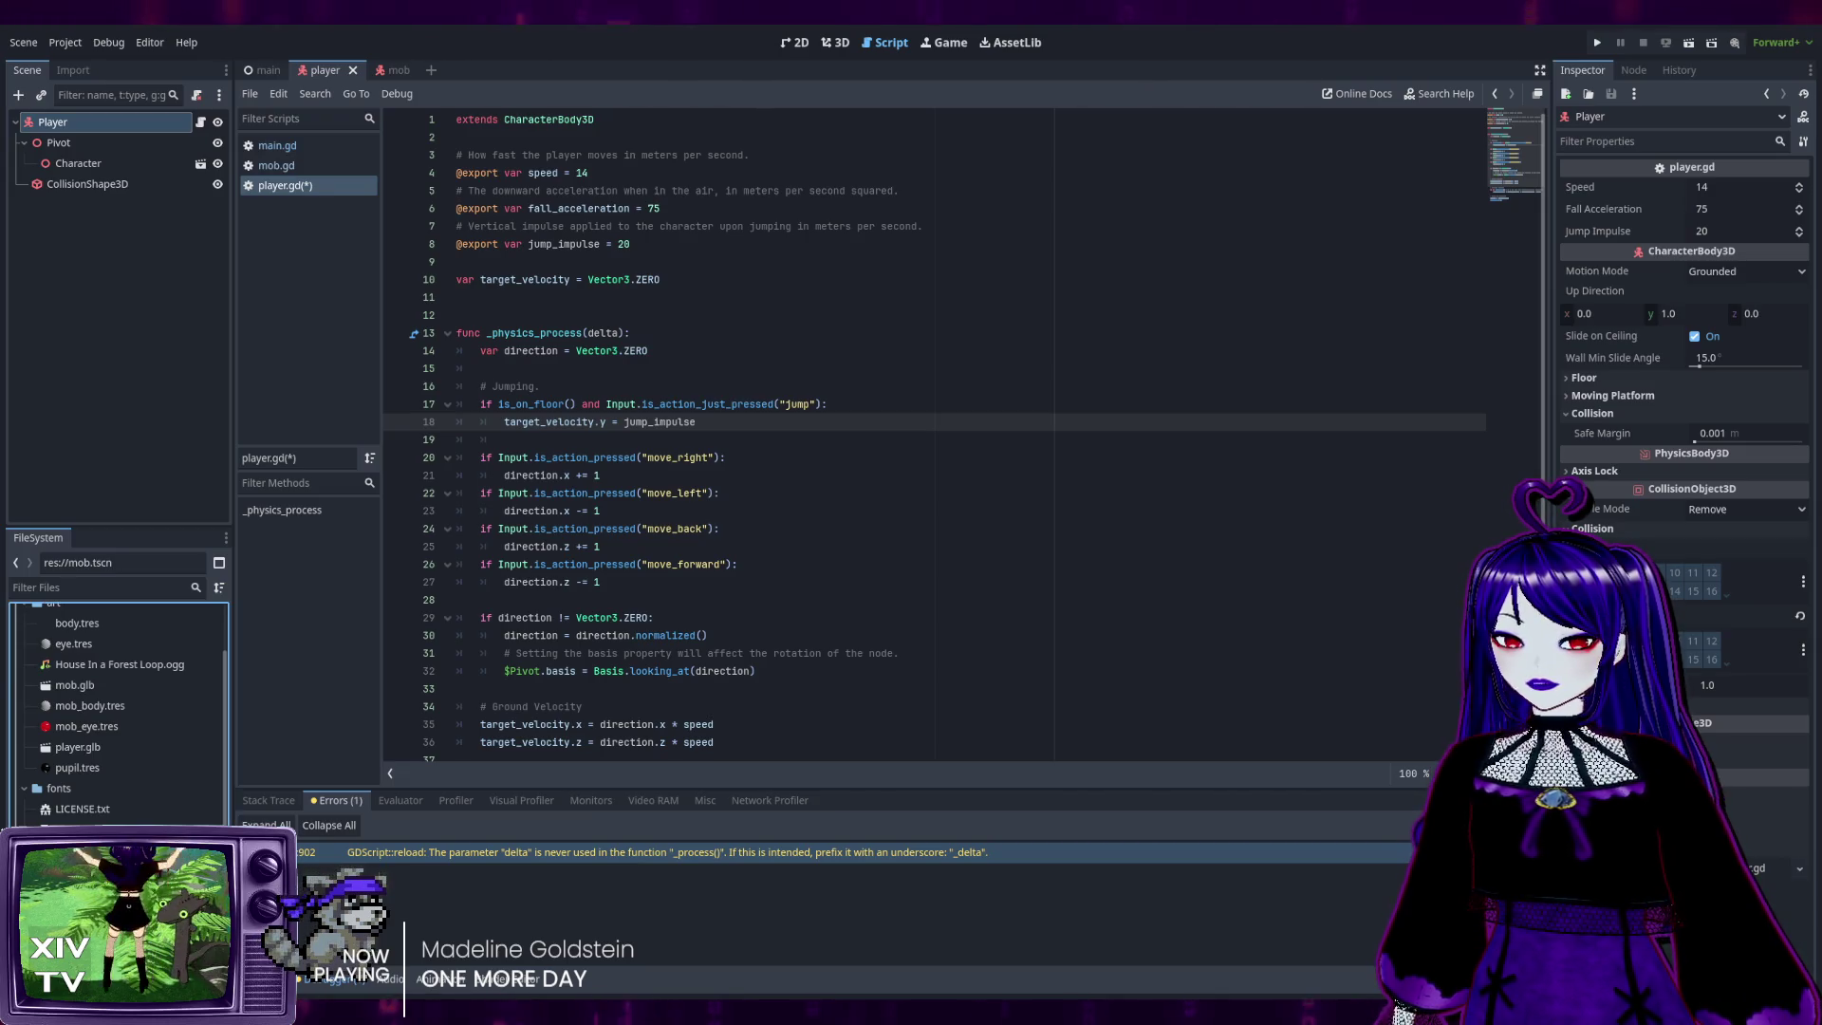
Step: Open mob.tscn and show the Mob node's signals in the Node dock
{"action": "key", "text": "Return"}
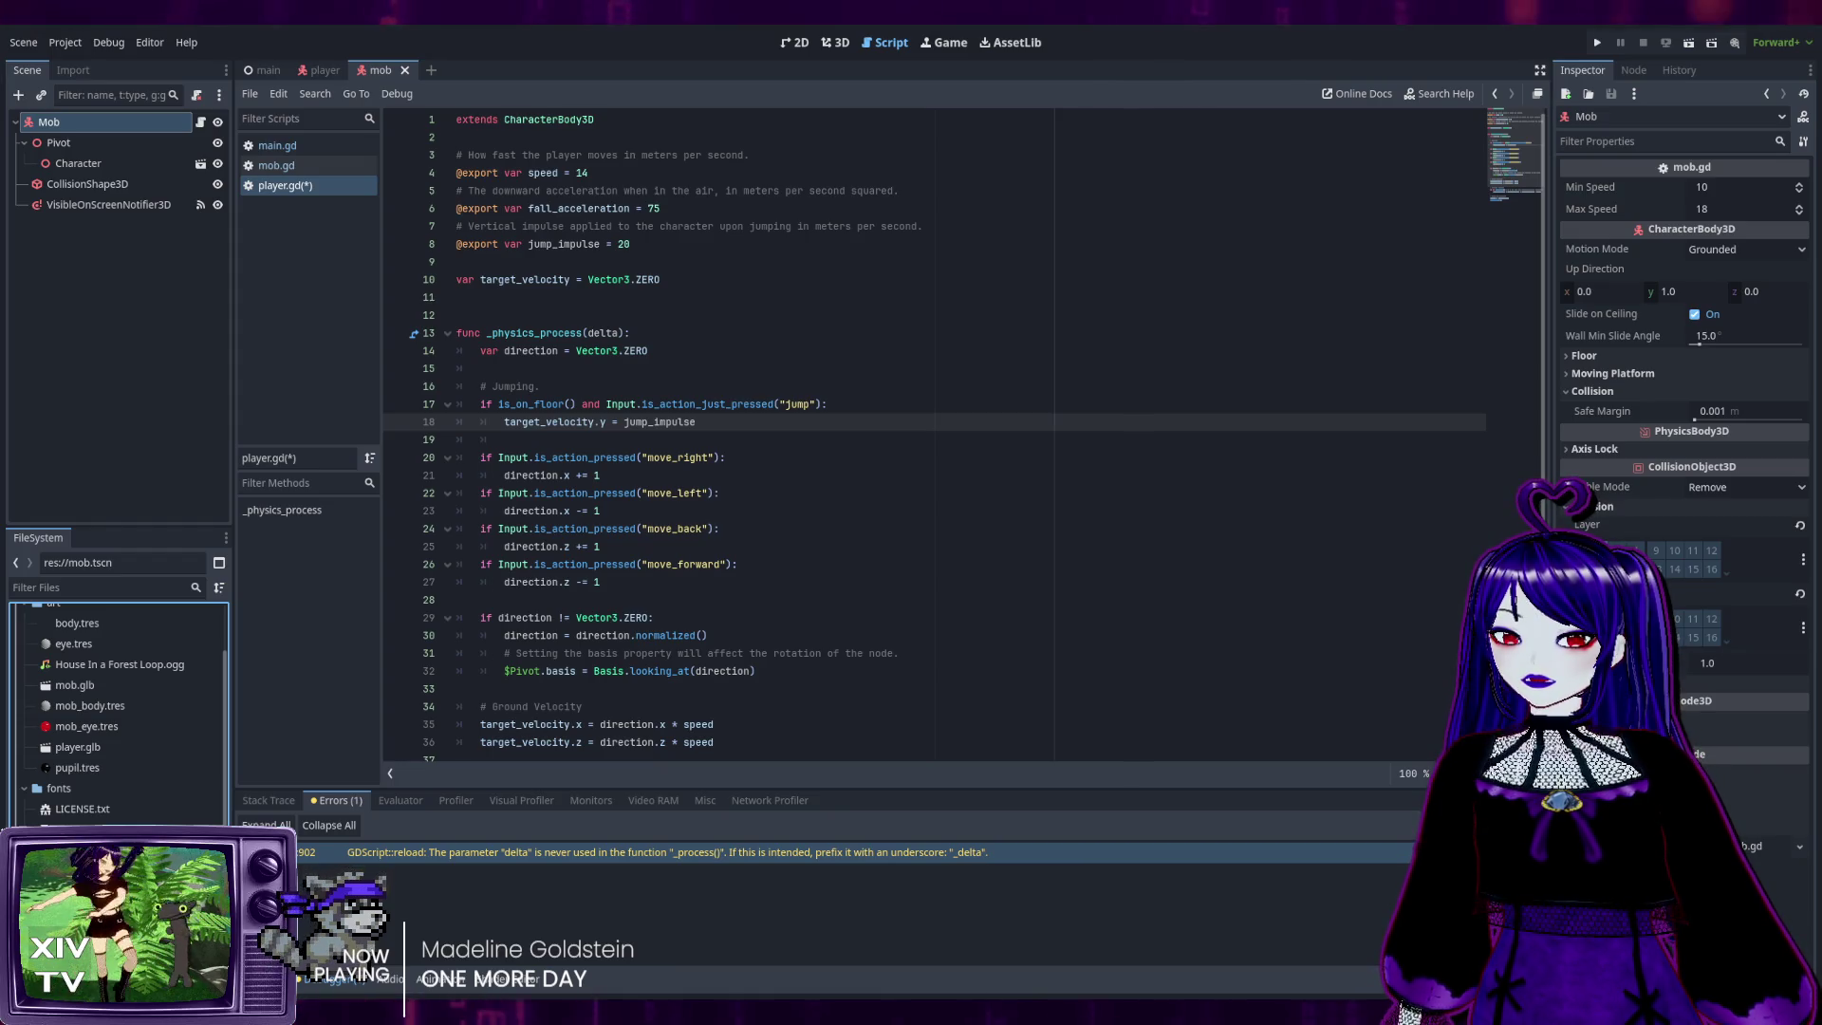
{"action": "left_click", "coordinate": [1634, 70]}
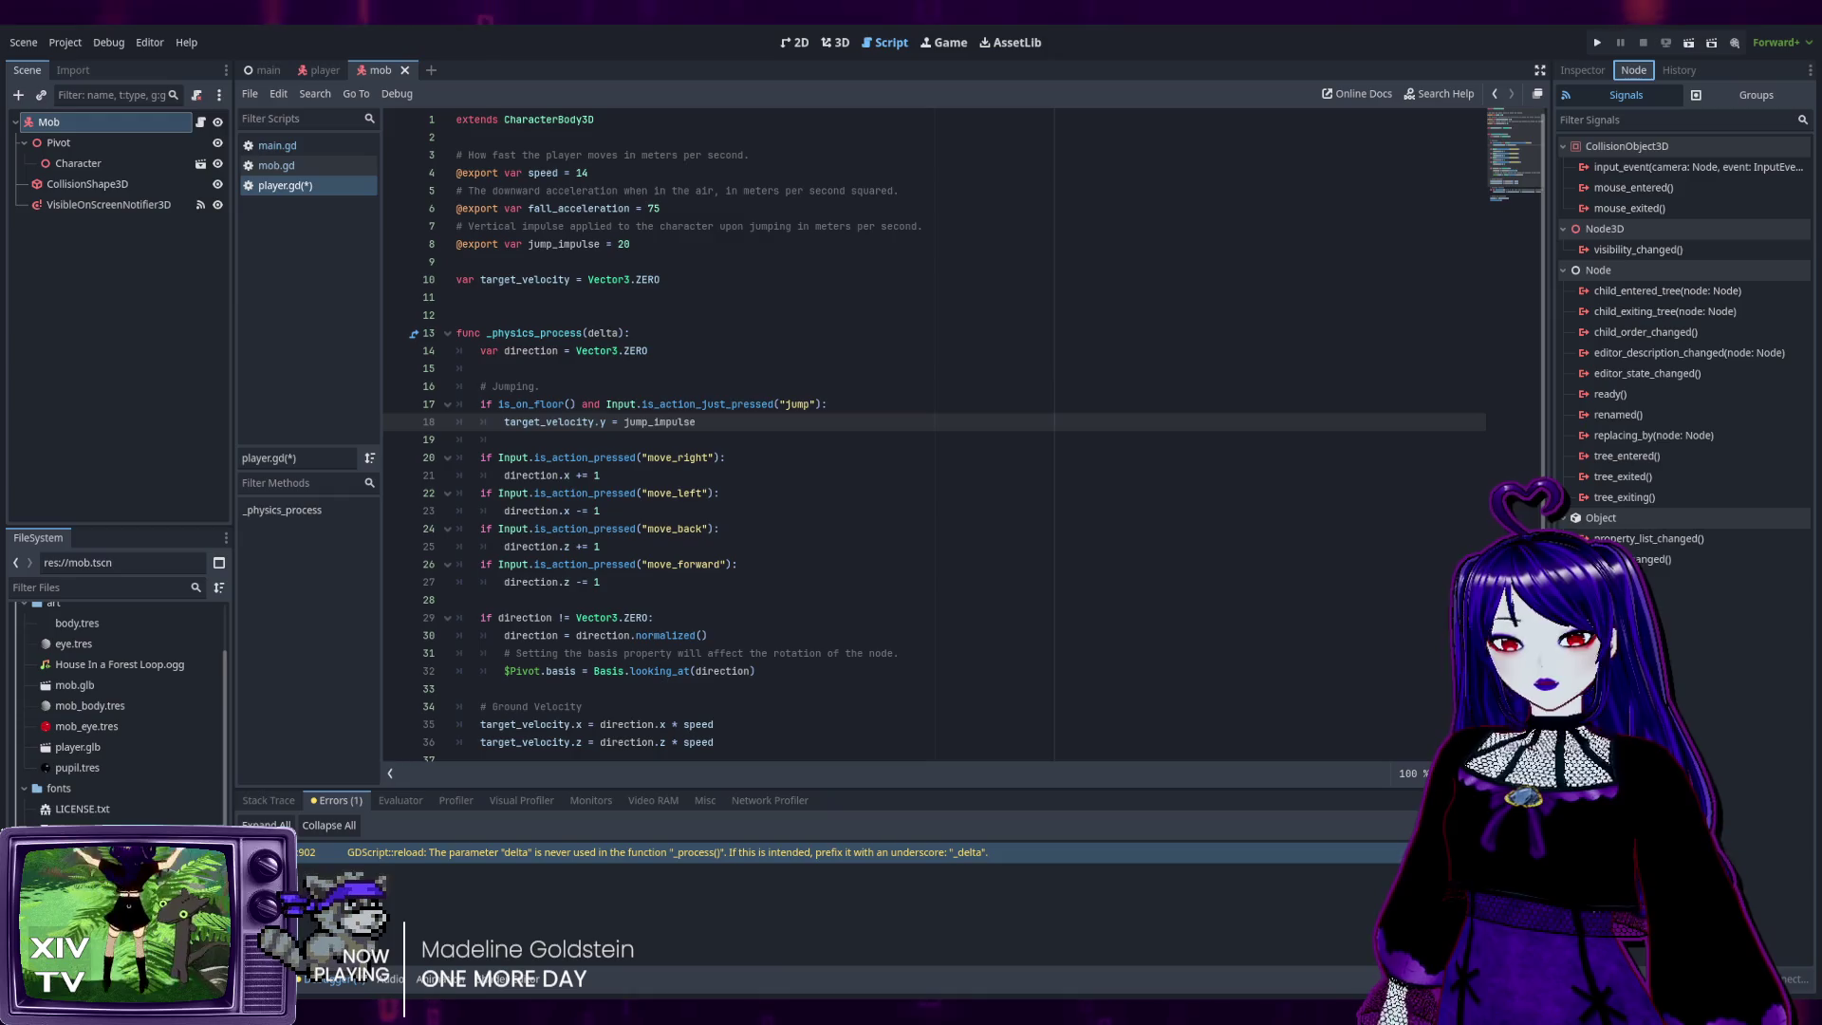
Step: Confirm the Mob root node belongs to the 'mob' group, then save the scene and player.gd
{"action": "left_click", "coordinate": [1756, 95]}
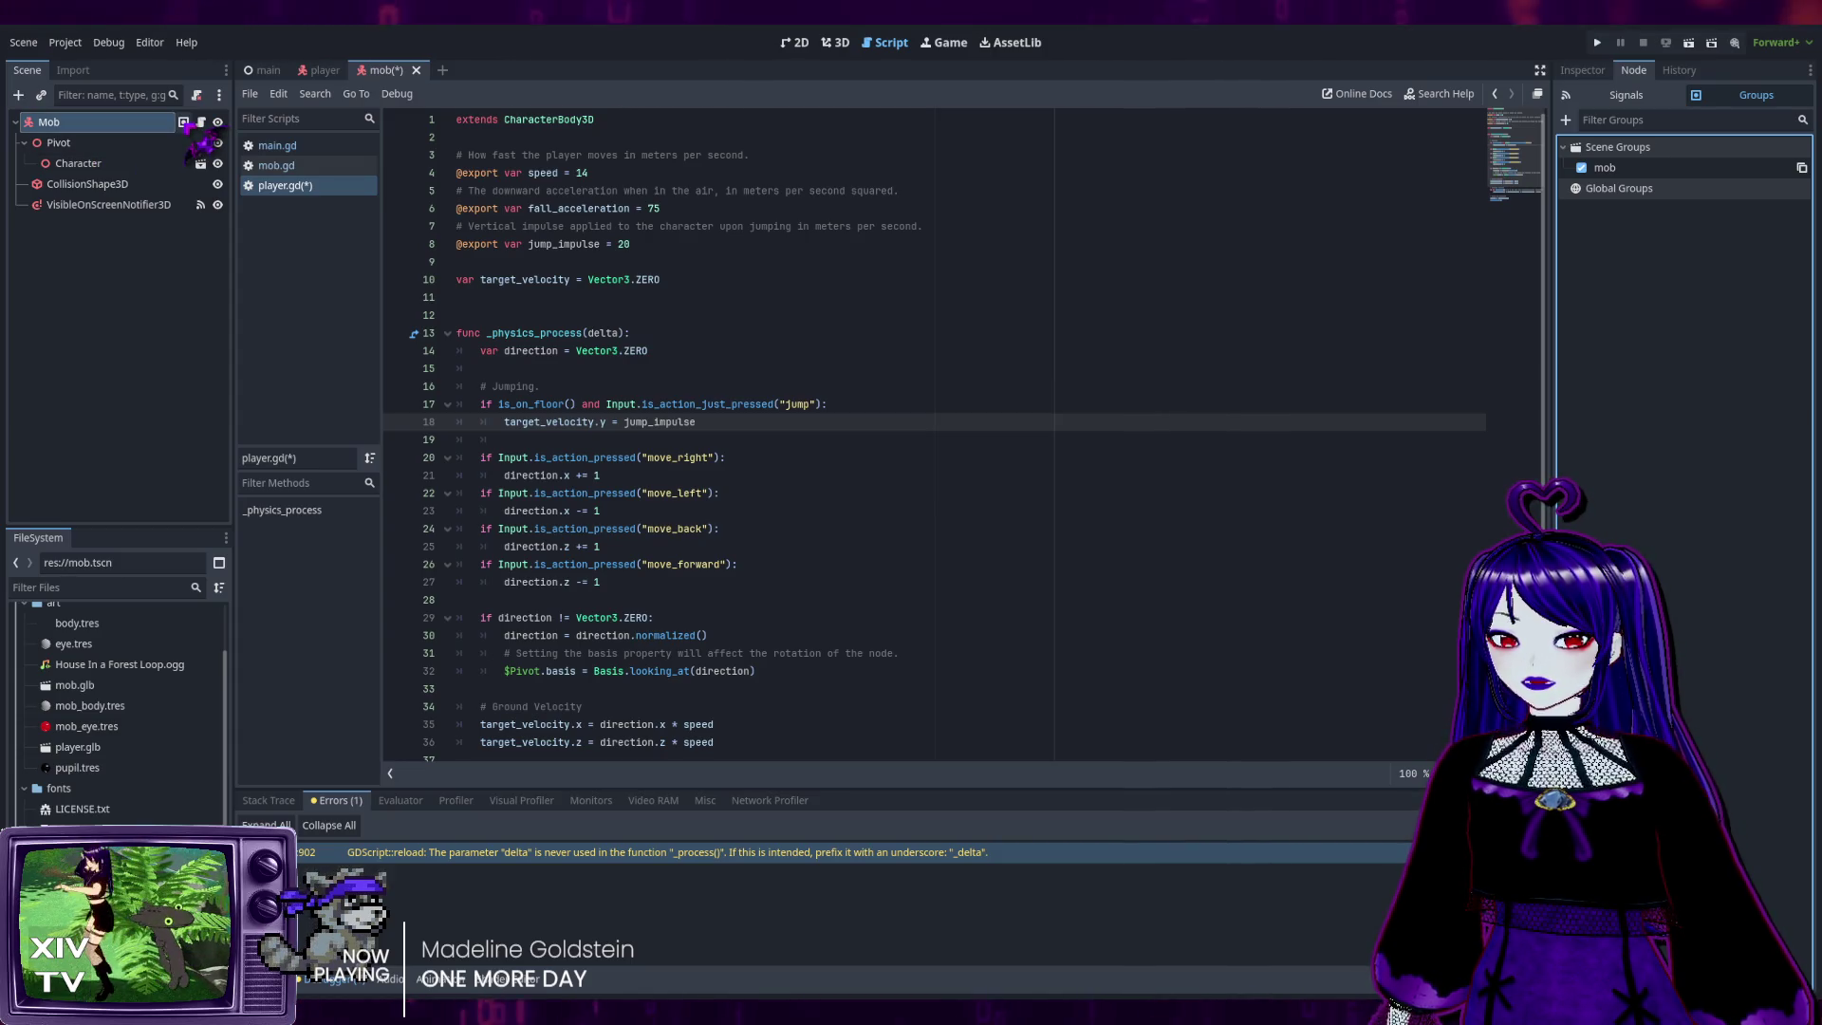
{"action": "left_click", "coordinate": [192, 130]}
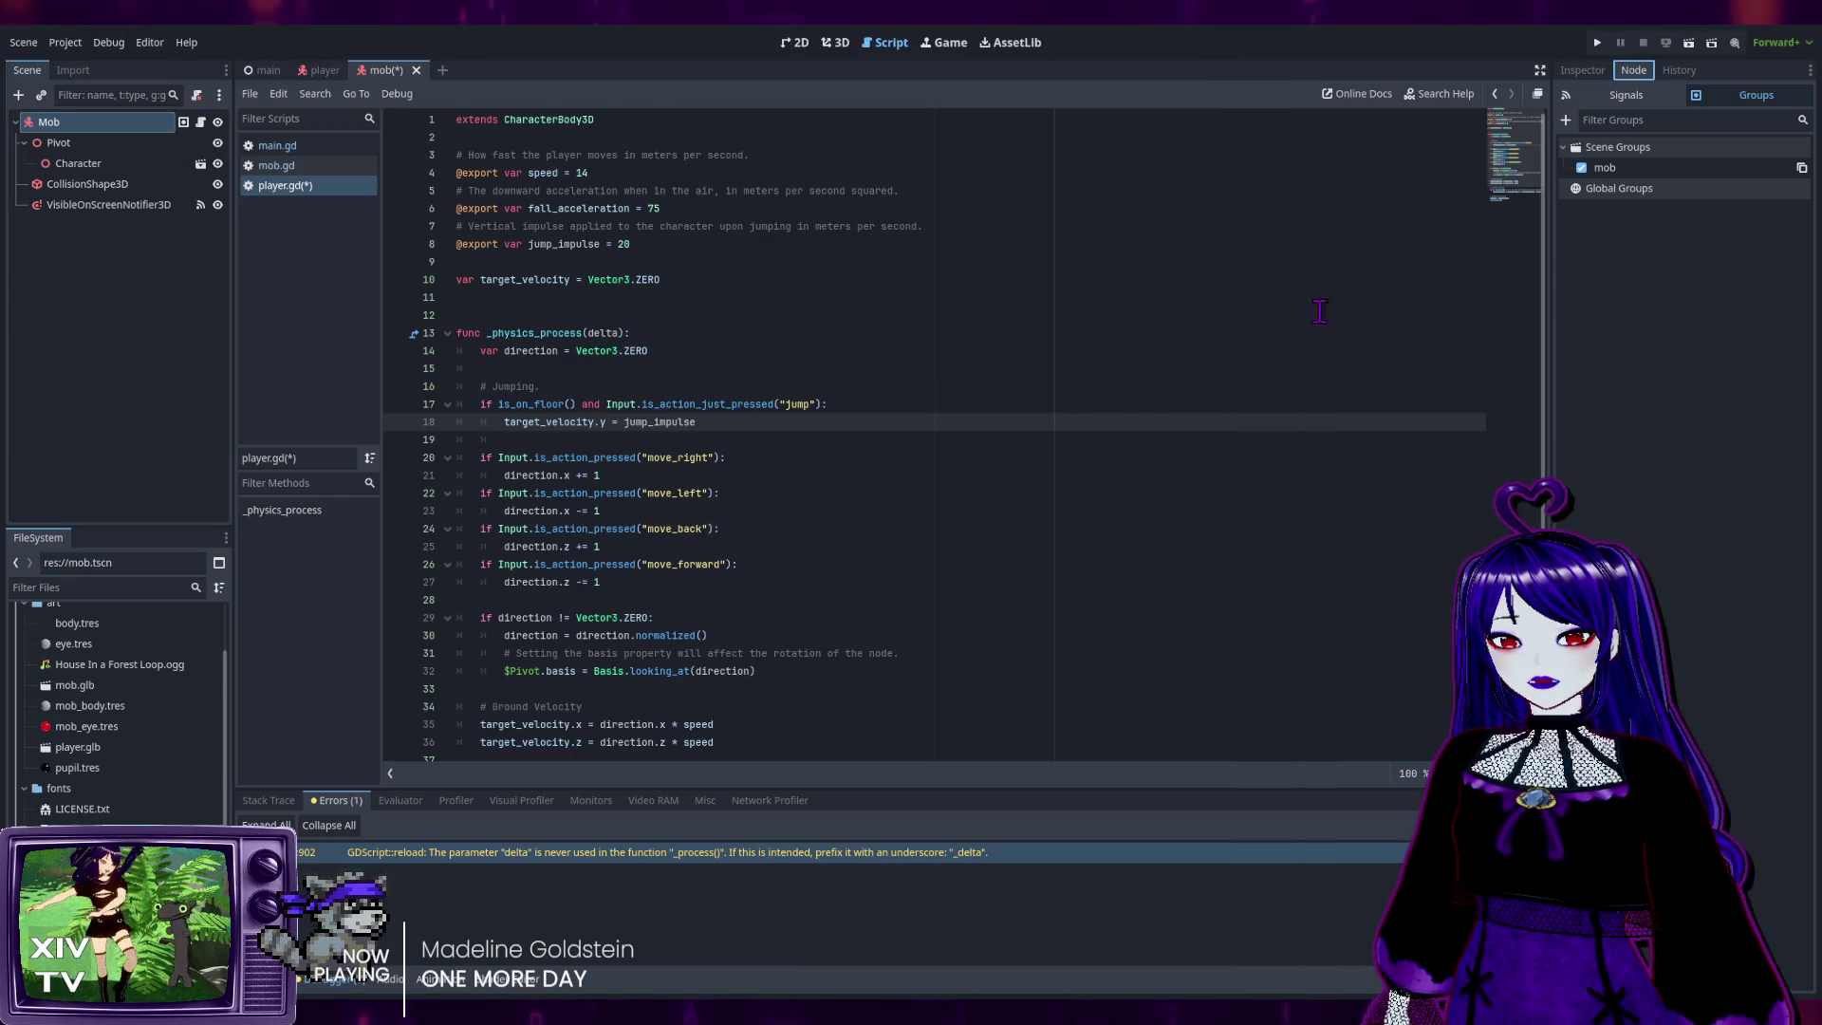
{"action": "left_click", "coordinate": [1634, 96]}
{"action": "left_click", "coordinate": [1756, 96]}
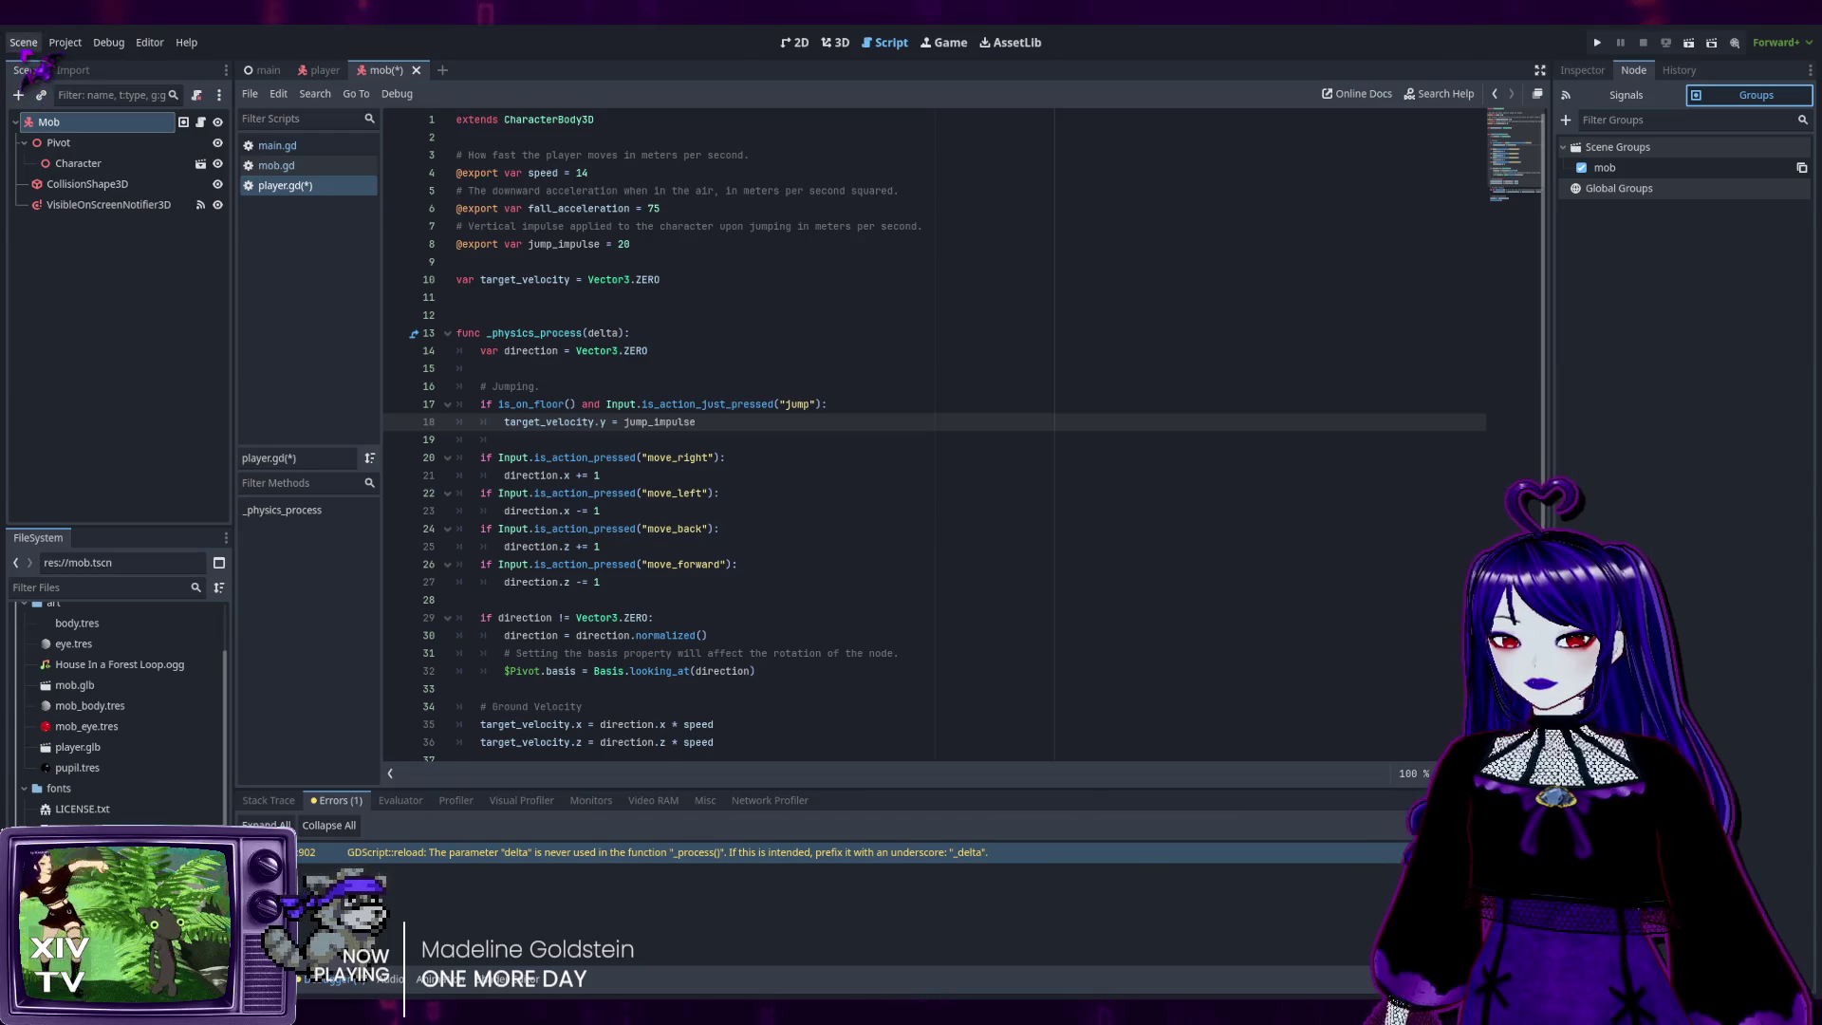
{"action": "key", "text": "ctrl+s"}
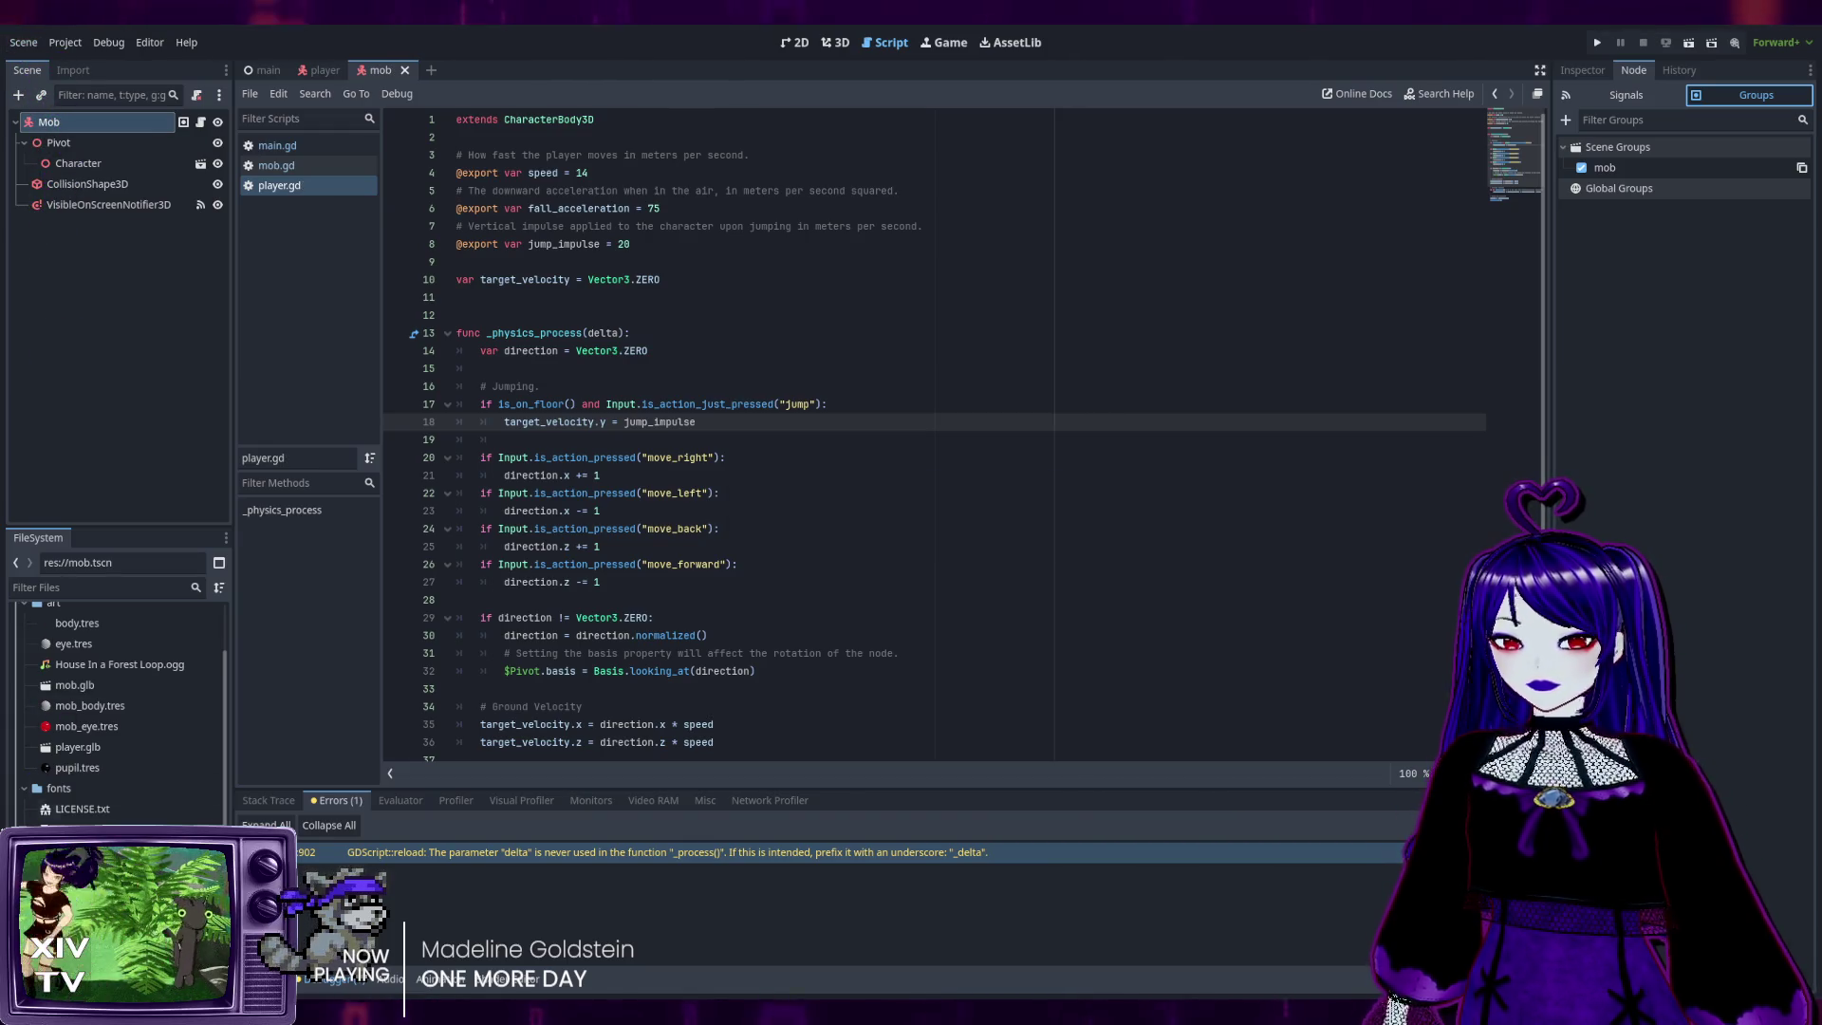
Step: Reopen player.tscn, glance at mob.gd, and switch back to player.gd
{"action": "double_click", "coordinate": [85, 911]}
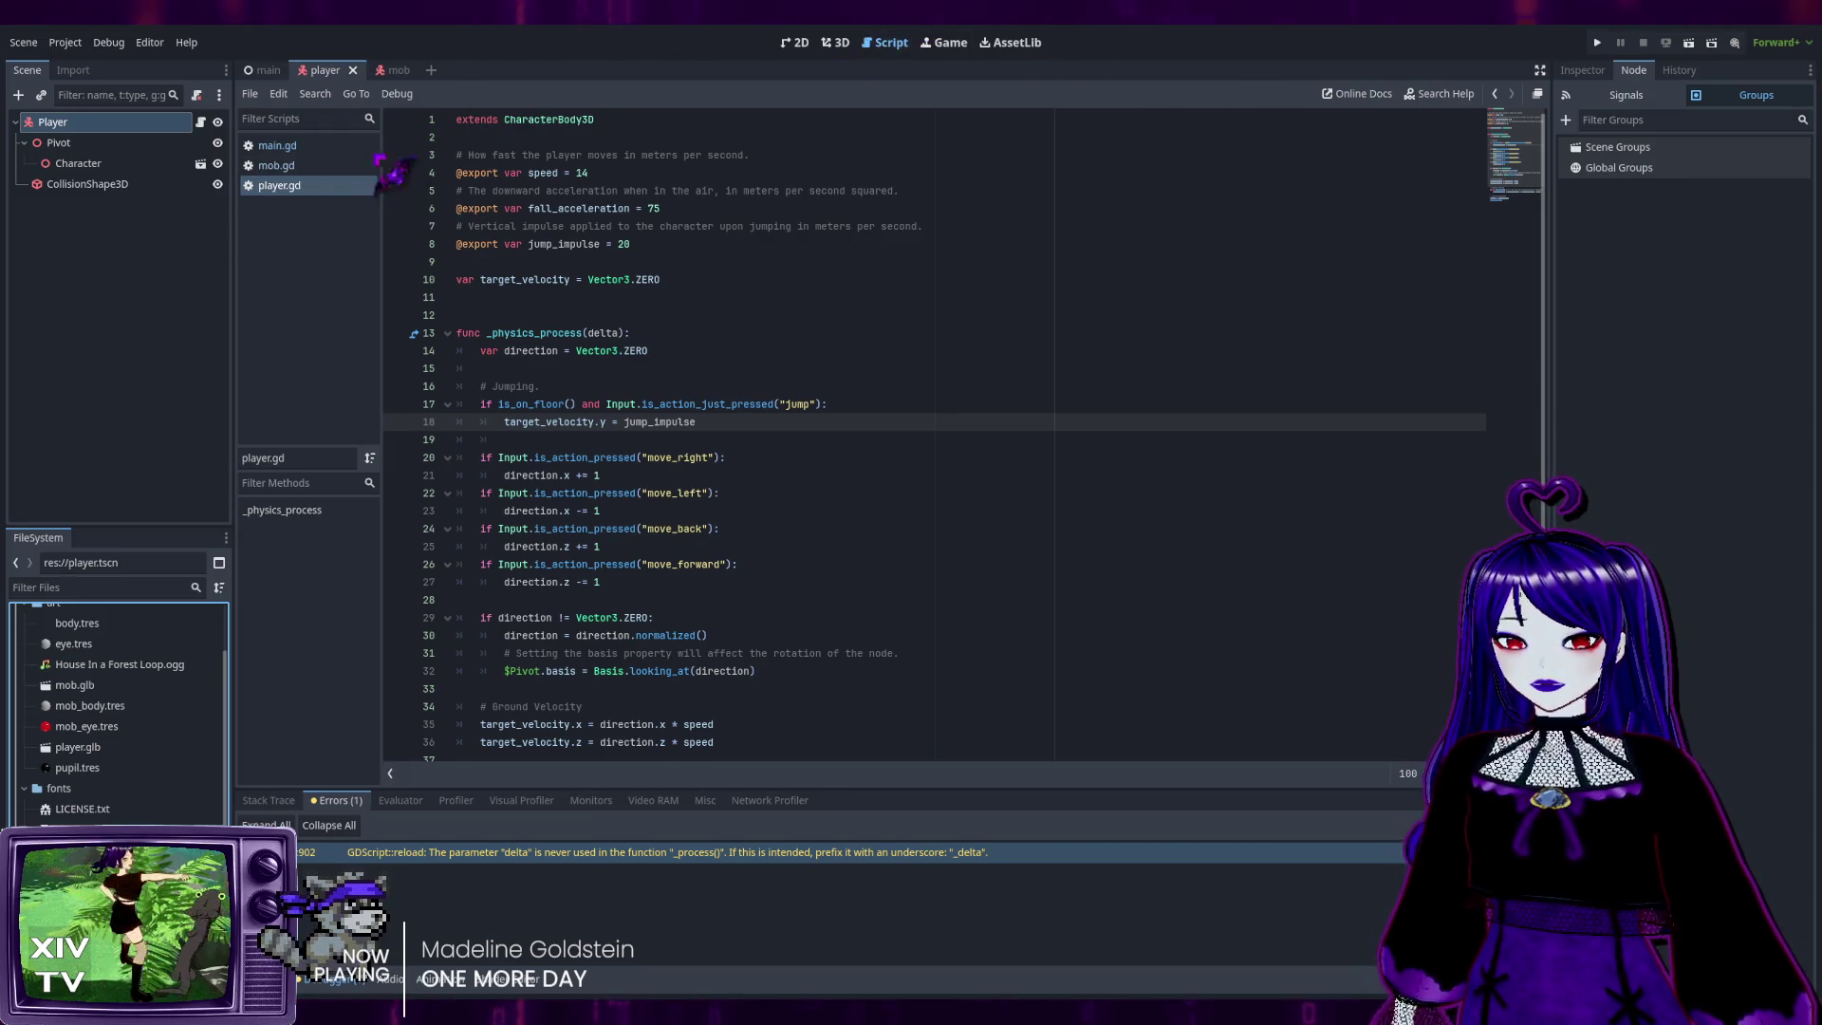
{"action": "left_click", "coordinate": [275, 166]}
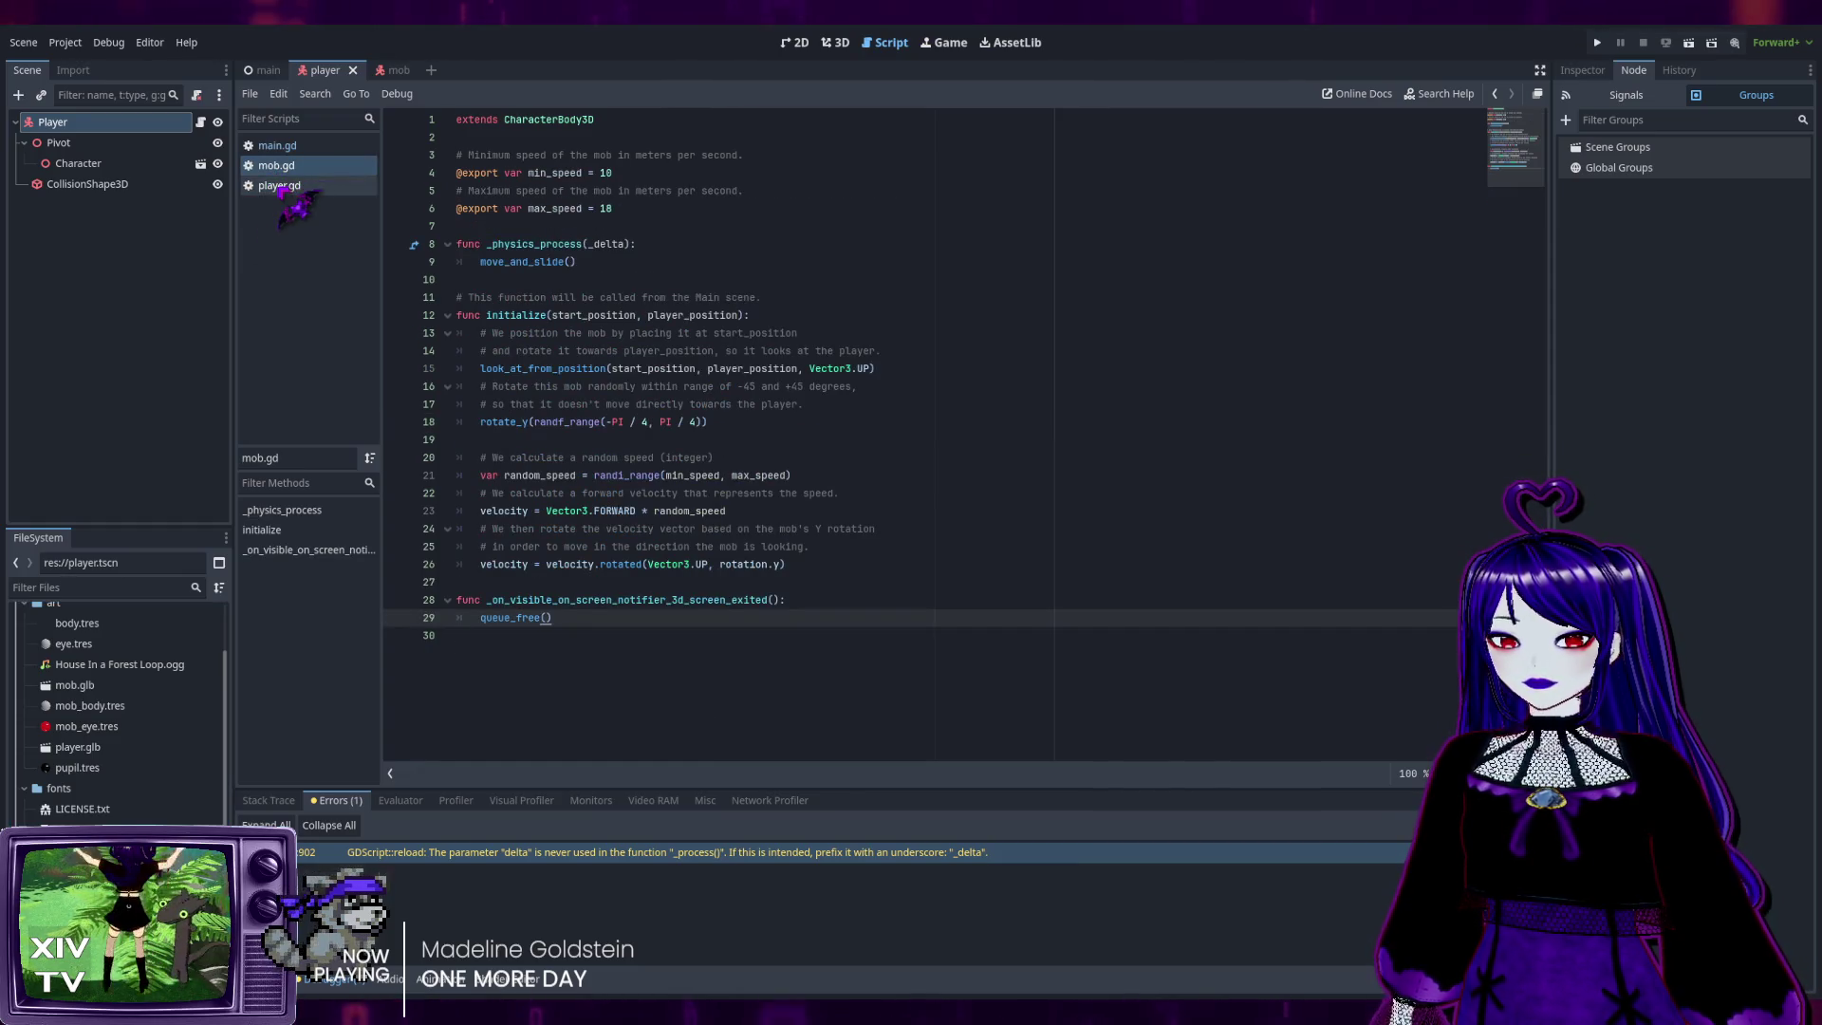
{"action": "left_click", "coordinate": [279, 186]}
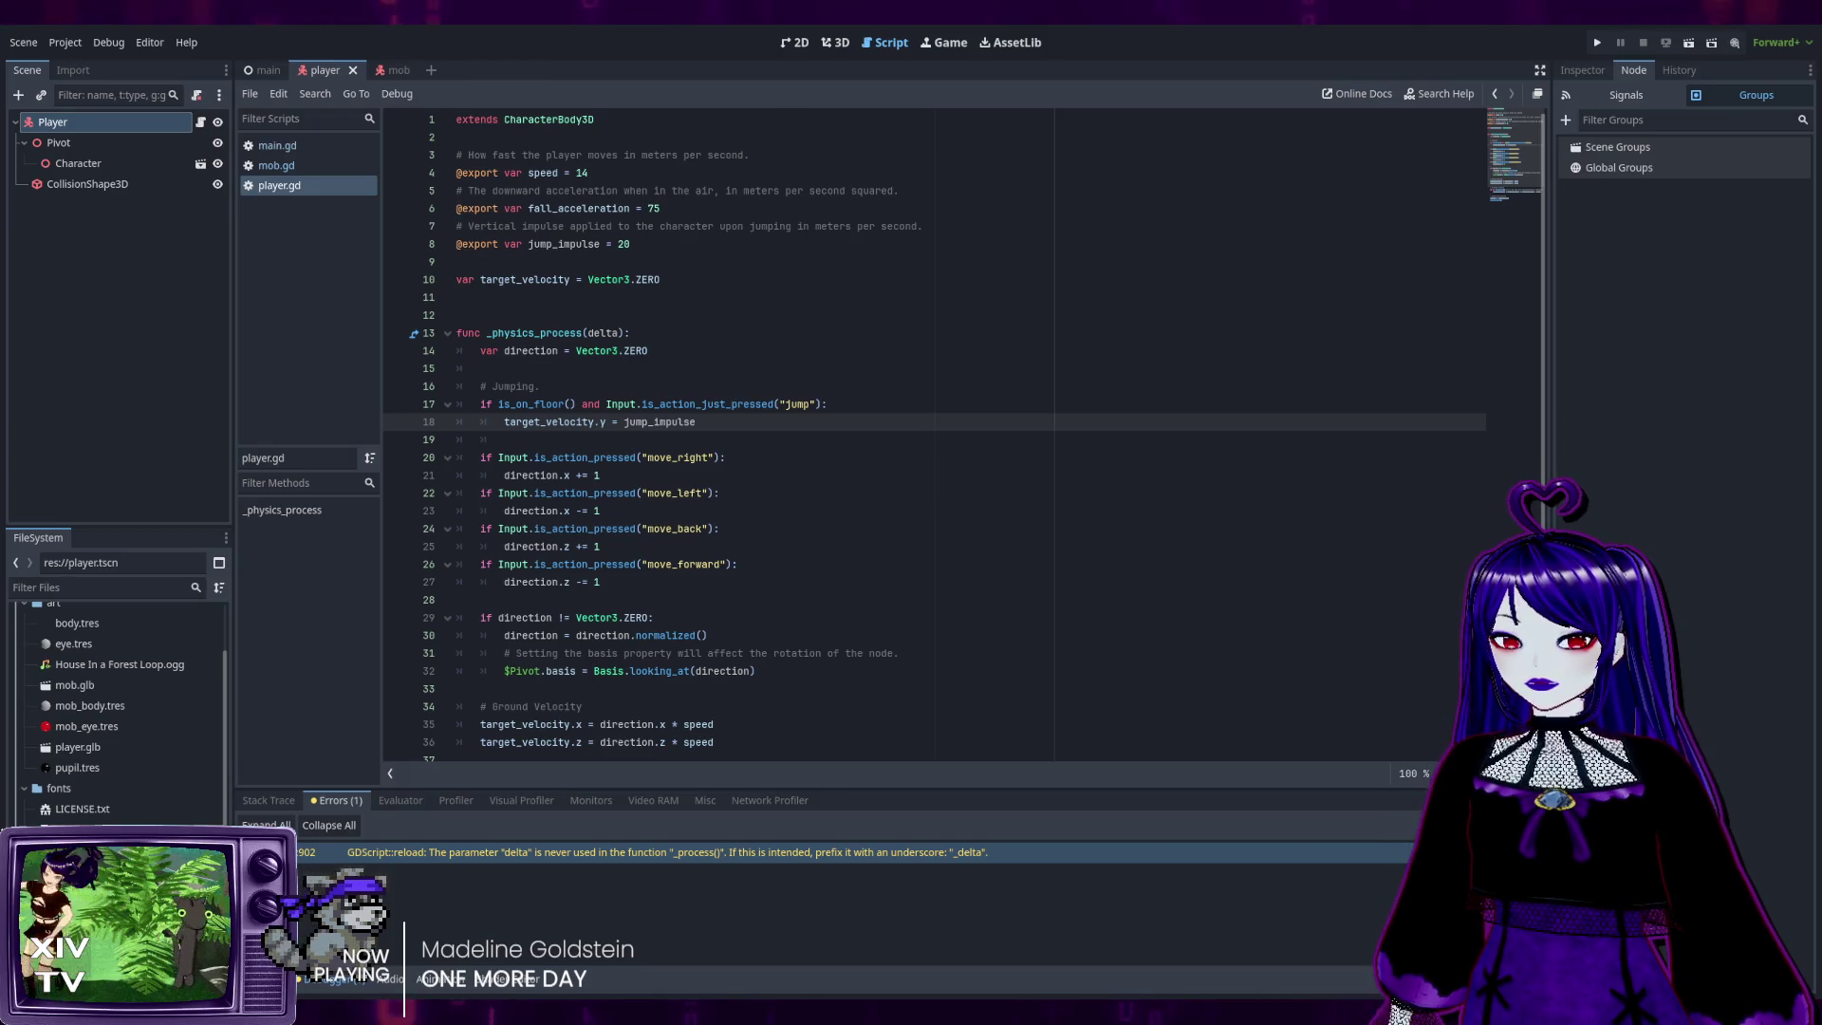
{"action": "left_click", "coordinate": [781, 246]}
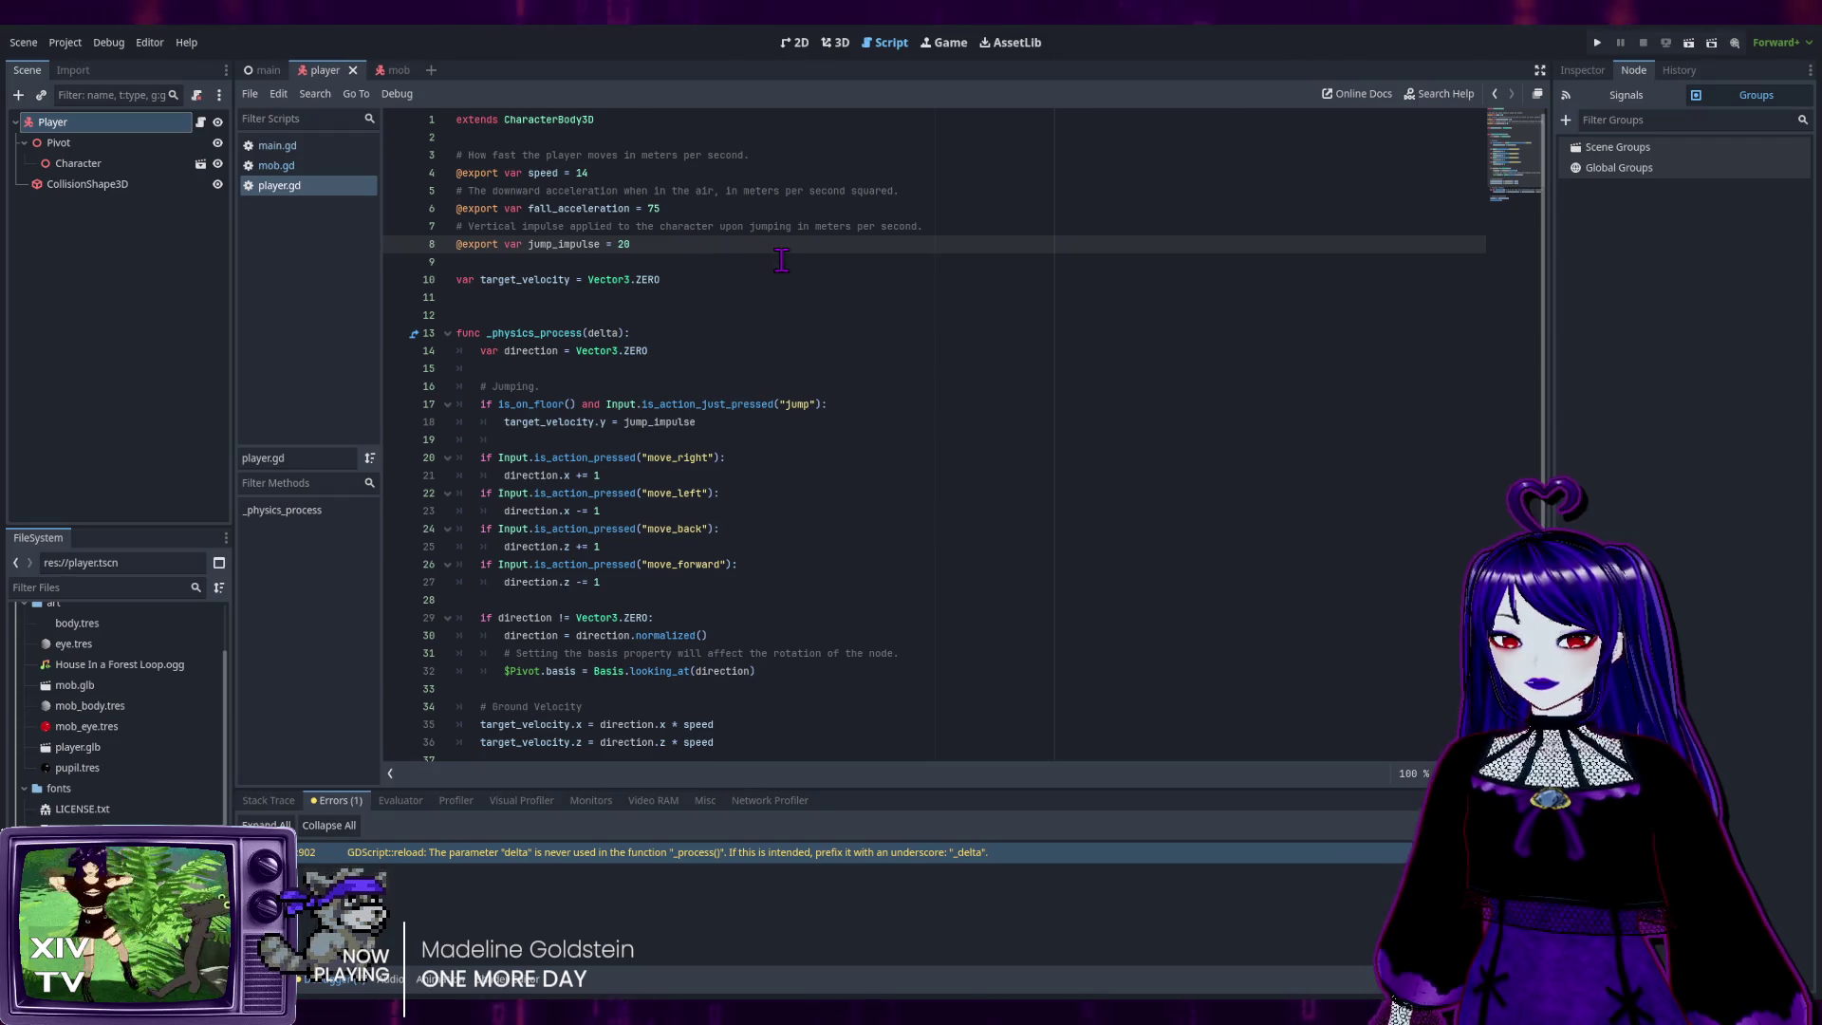
{"action": "key", "text": "Return"}
{"action": "type", "text": "# Vertical impulse applied to the character upon bouncing over a mob in # meters per second. @export var bounce_impulse = 16"}
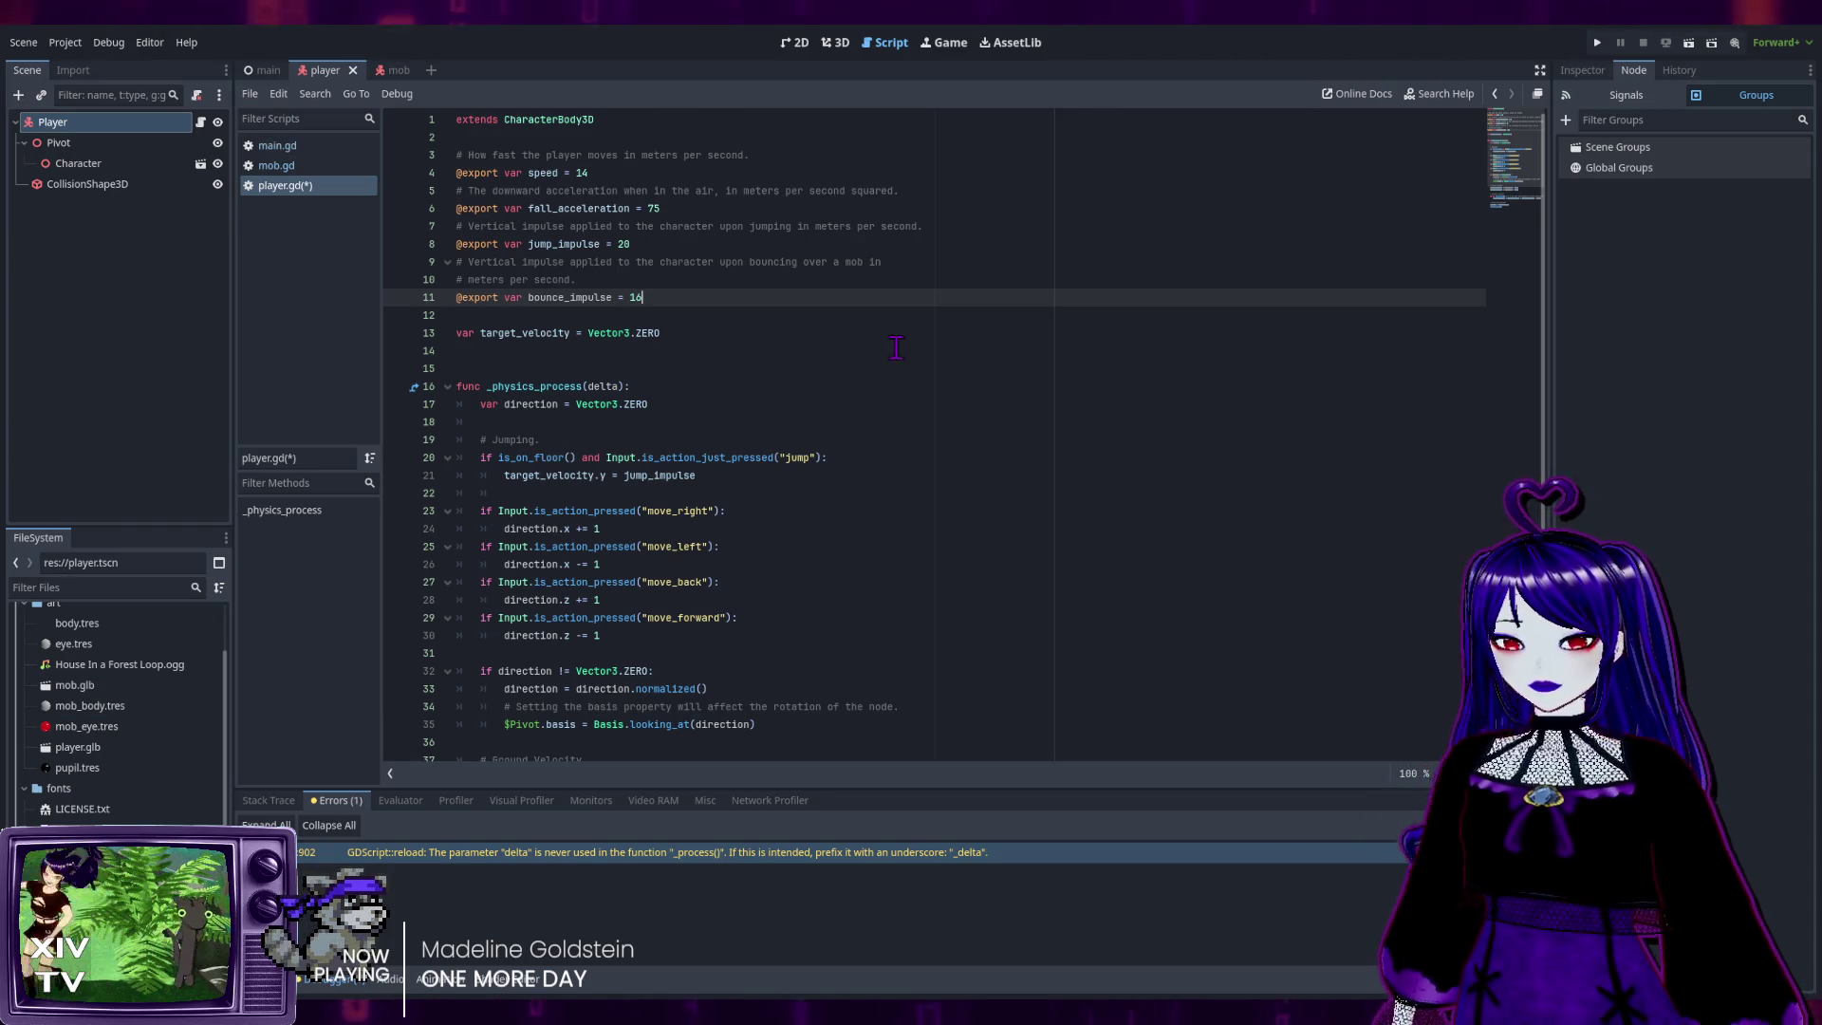
{"action": "left_click", "coordinate": [673, 385]}
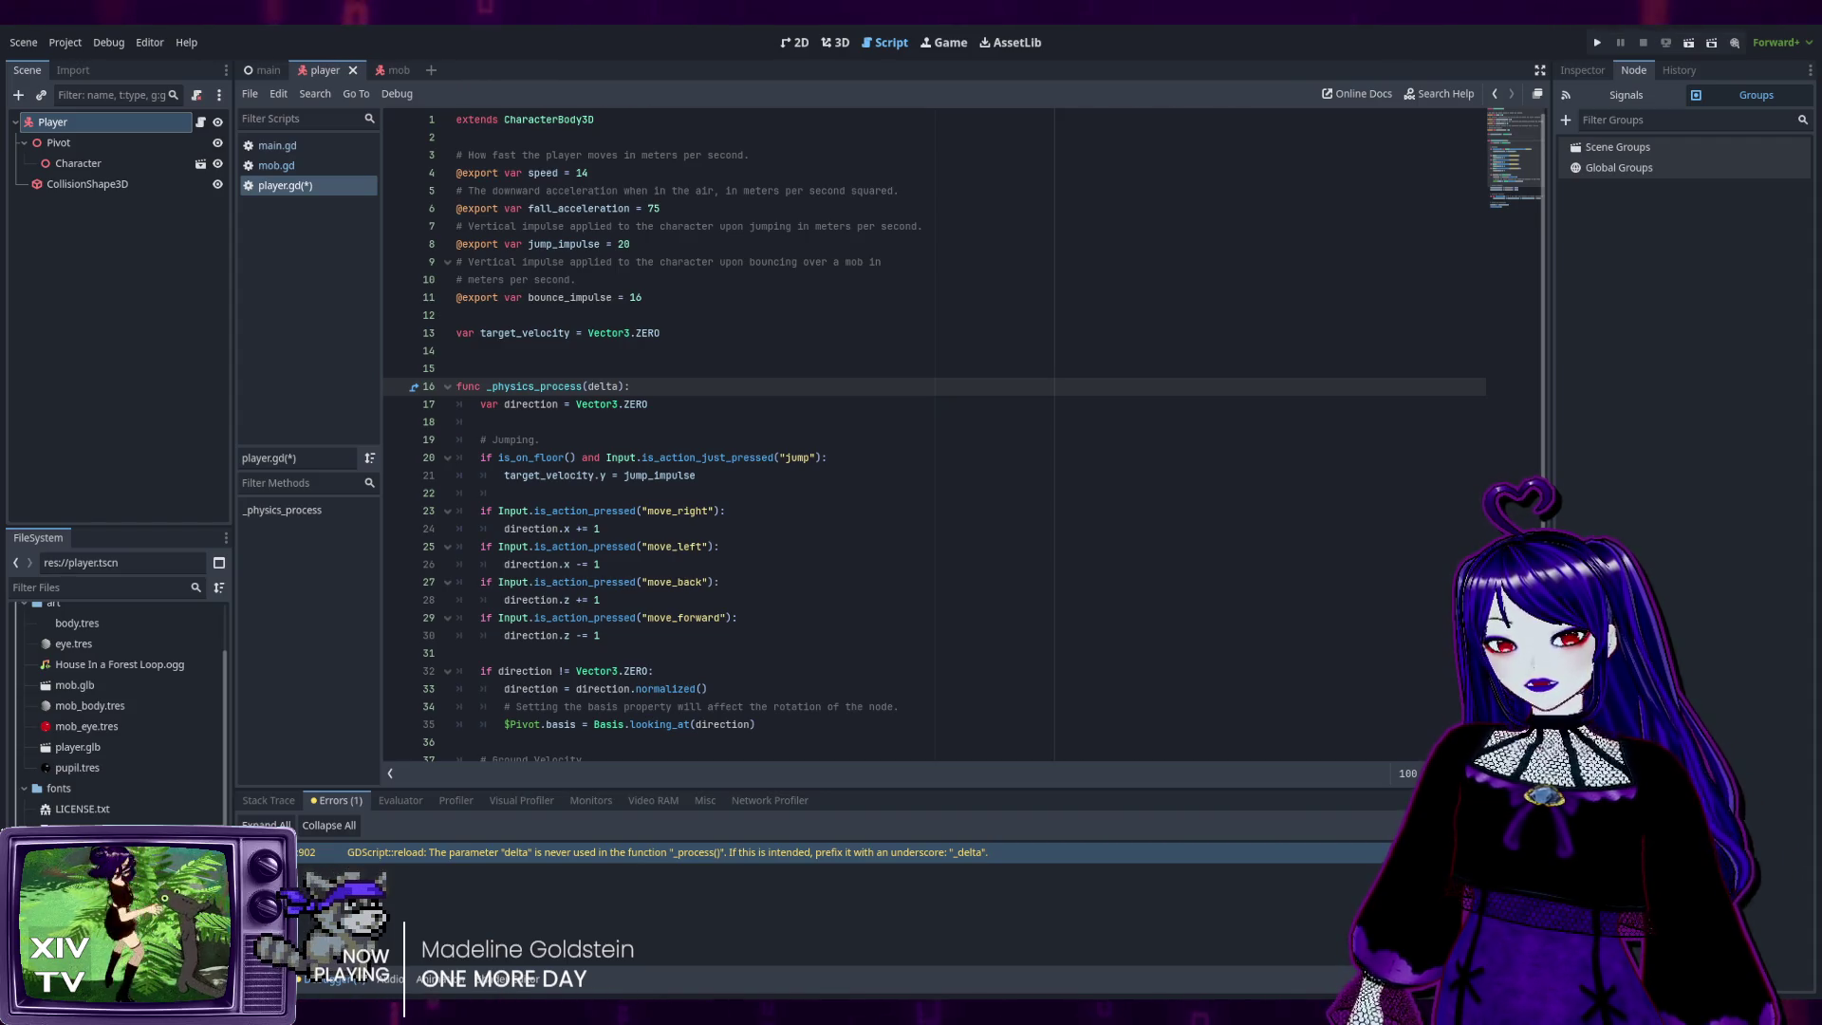
Step: Open an indented blank line after the jump_impulse code in _physics_process
{"action": "scroll", "coordinate": [934, 436], "scroll_direction": "down", "scroll_amount": 3}
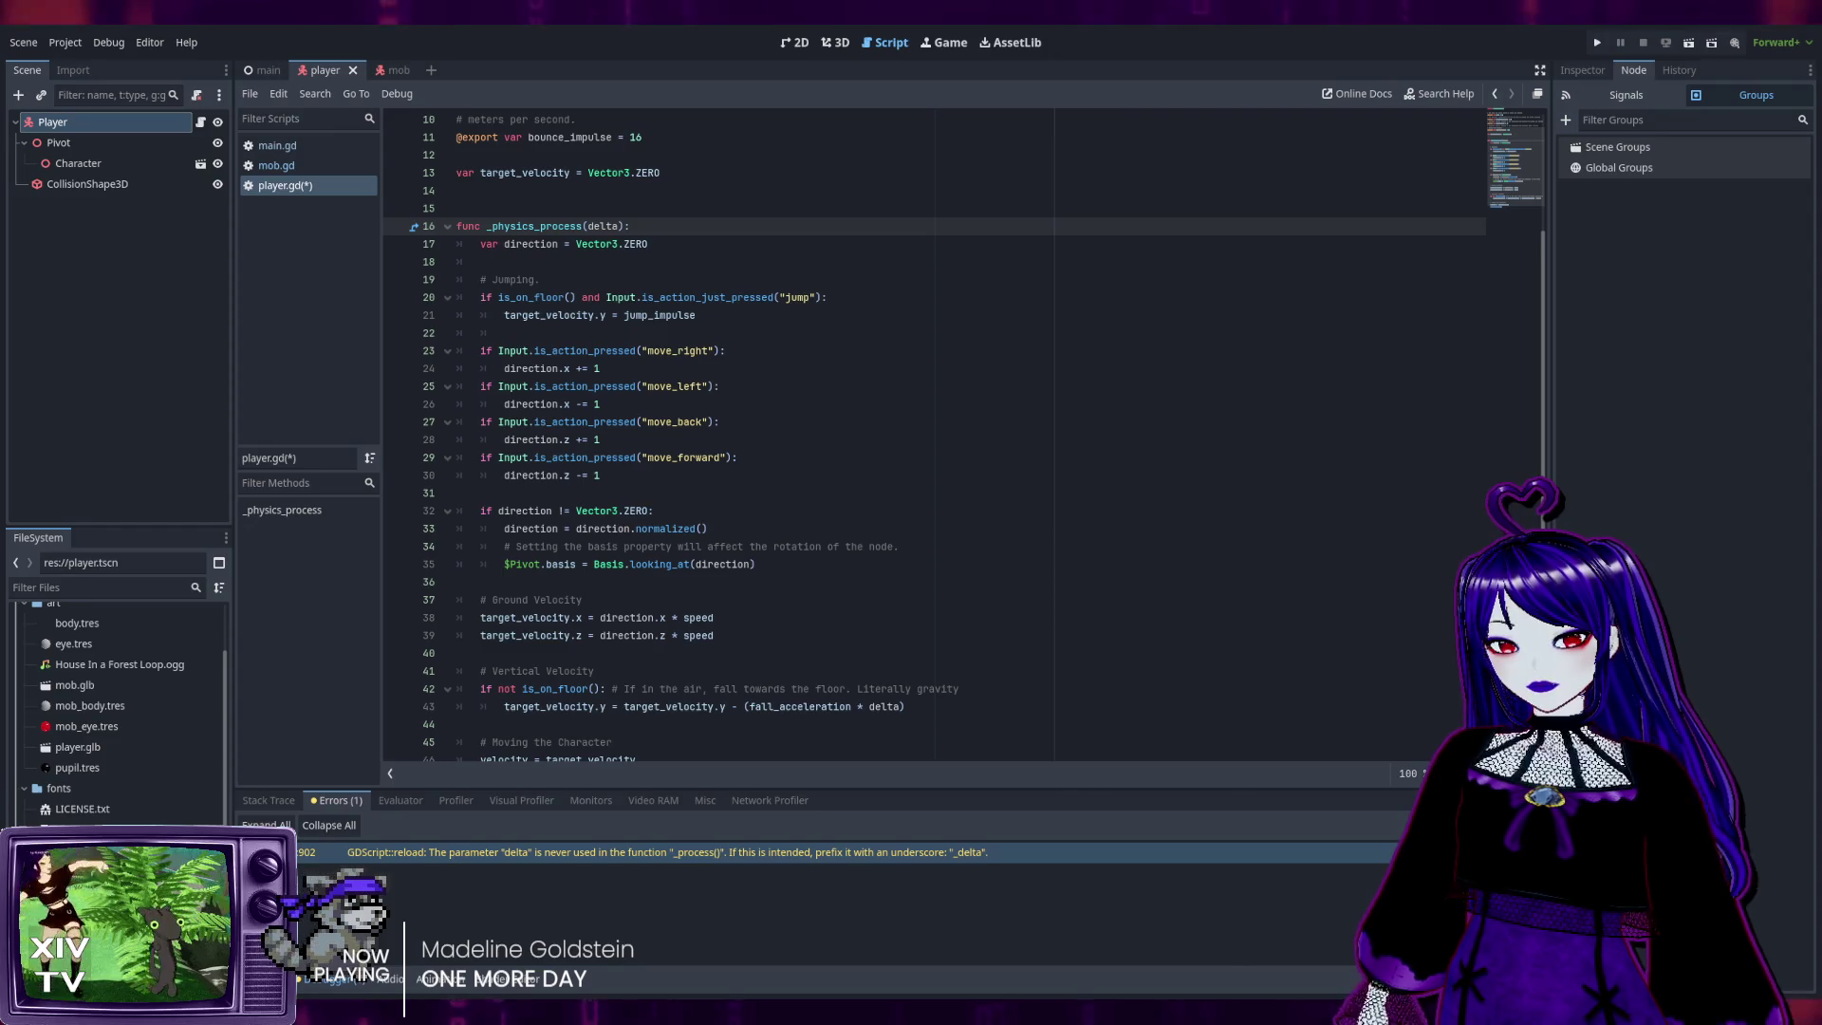
{"action": "scroll", "coordinate": [934, 436], "scroll_direction": "down", "scroll_amount": 1}
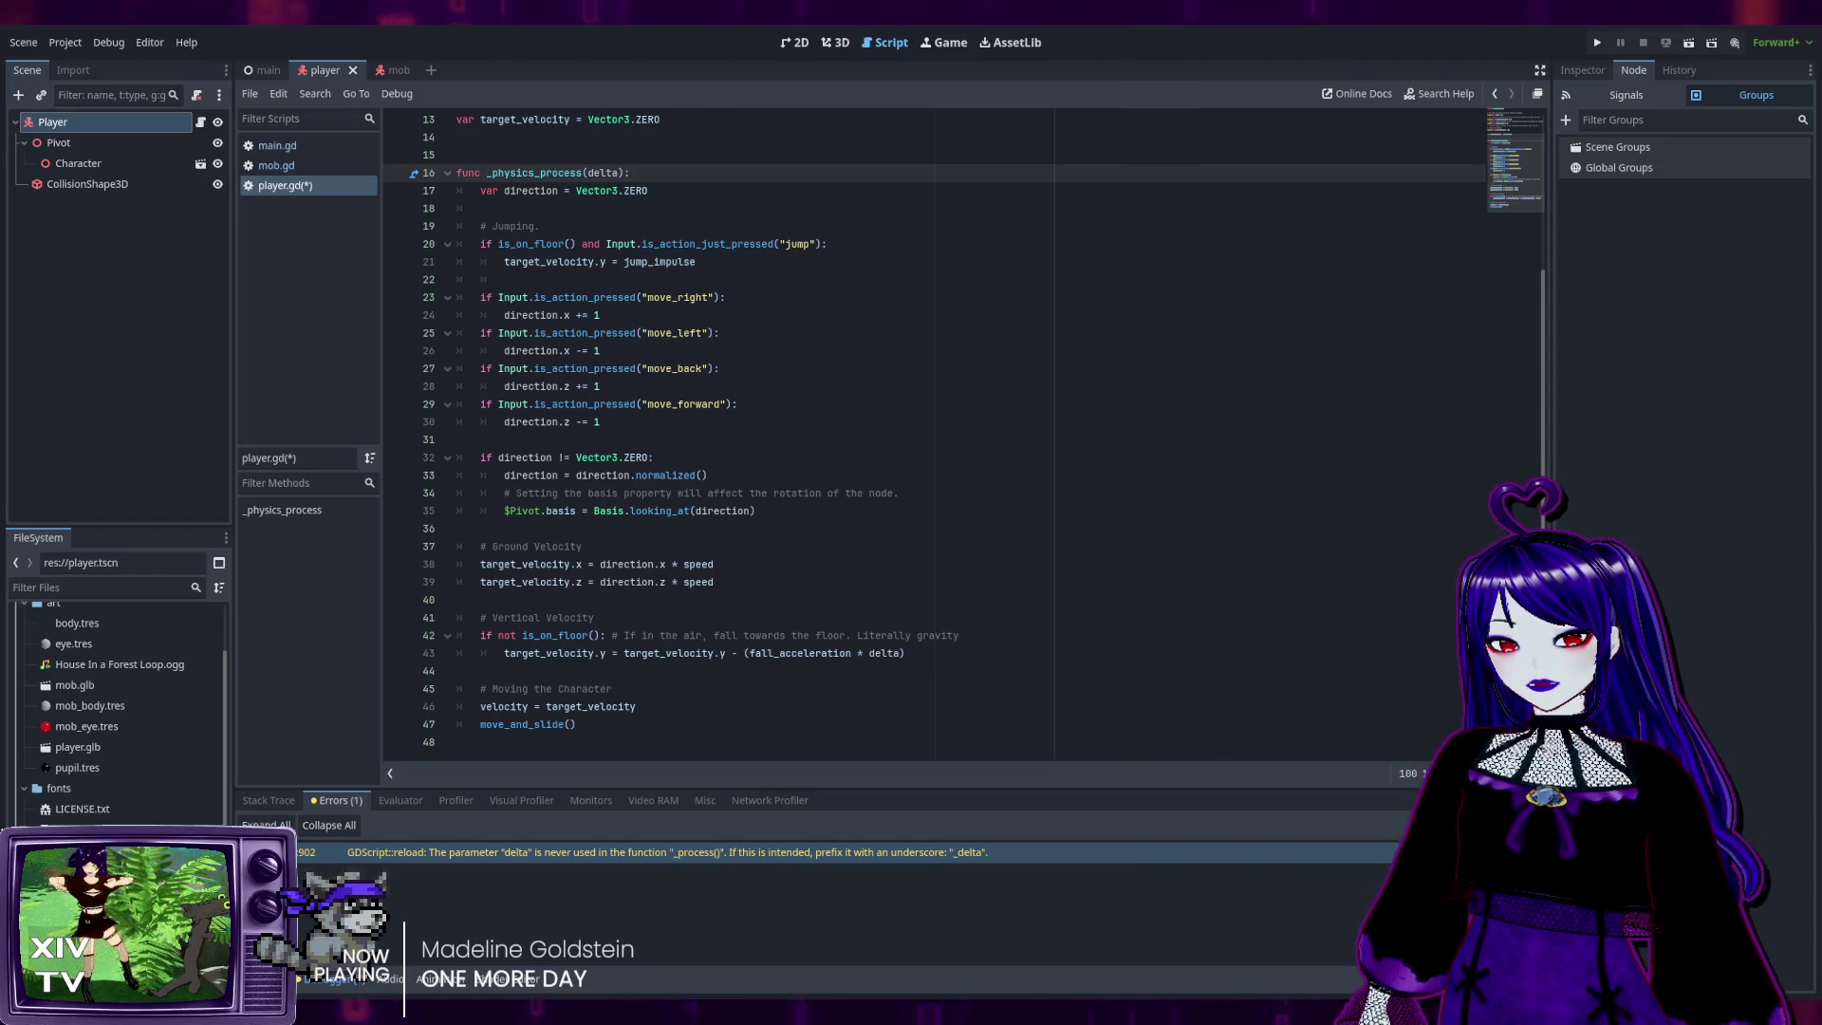
{"action": "scroll", "coordinate": [934, 437], "scroll_direction": "up", "scroll_amount": 3}
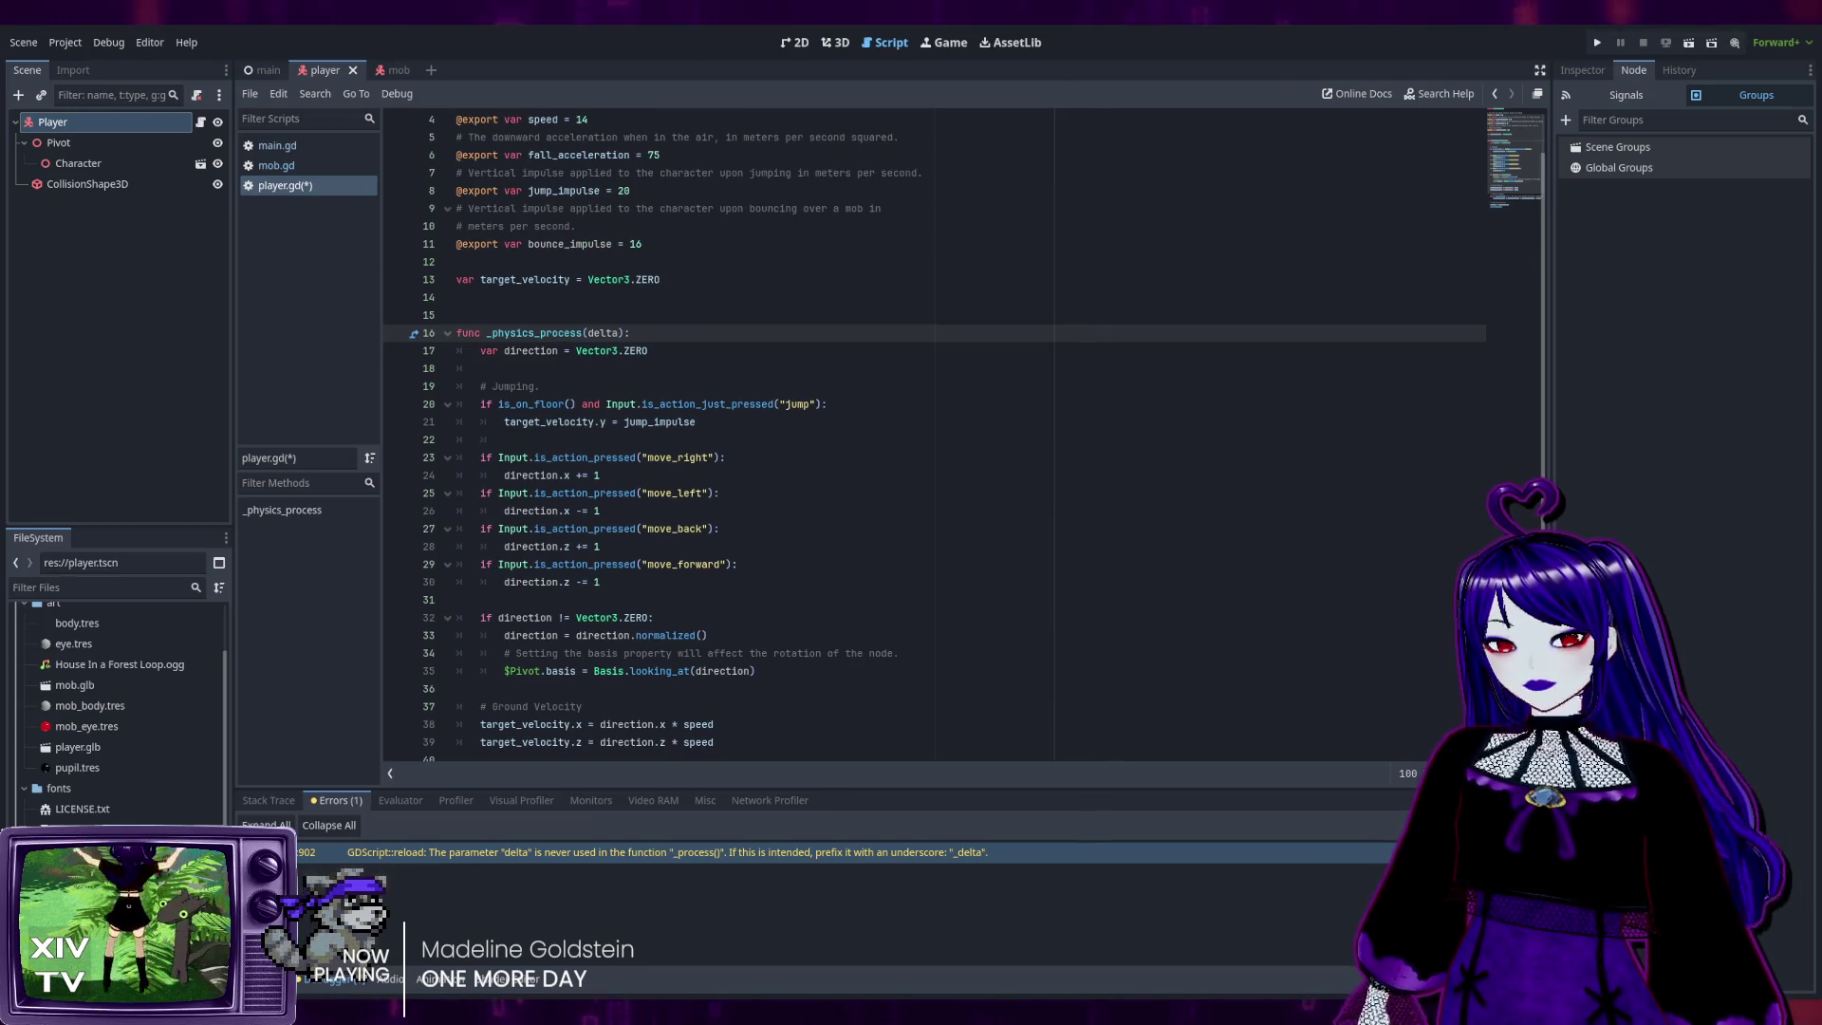
{"action": "left_click", "coordinate": [1040, 424]}
{"action": "key", "text": "Return"}
{"action": "key", "text": "Return"}
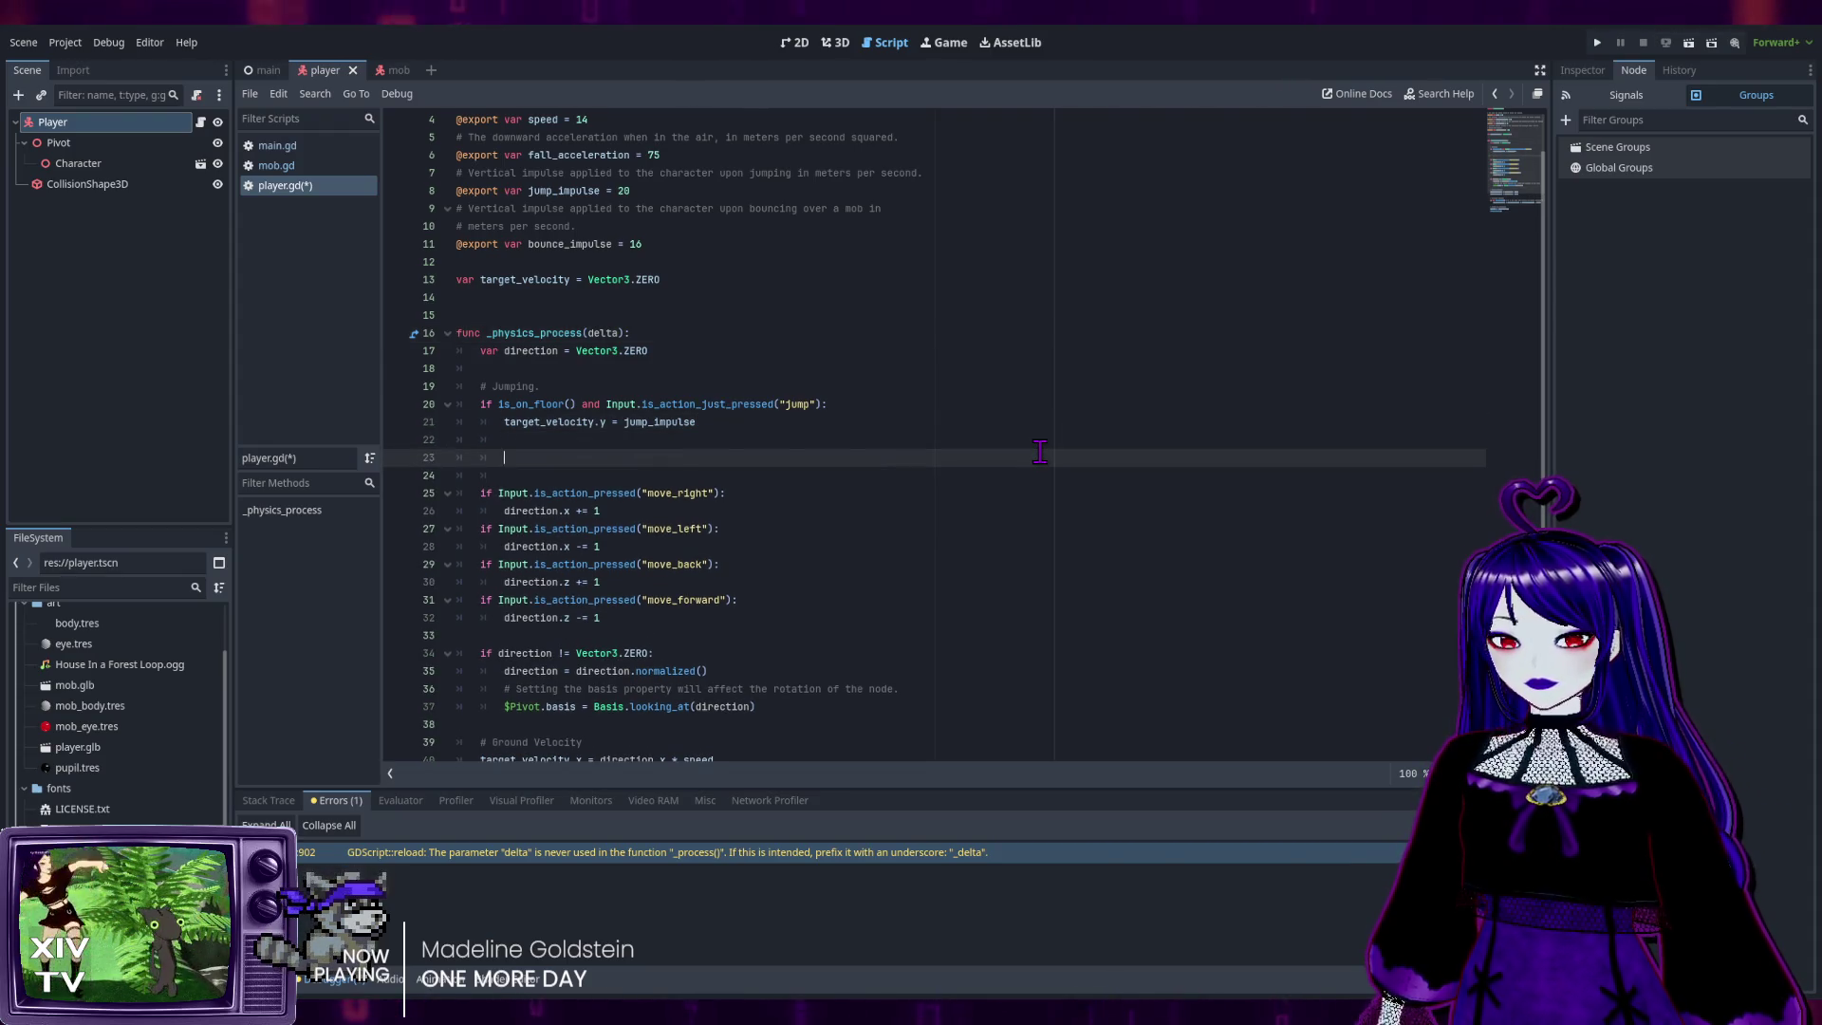
{"action": "key", "text": "BackSpace"}
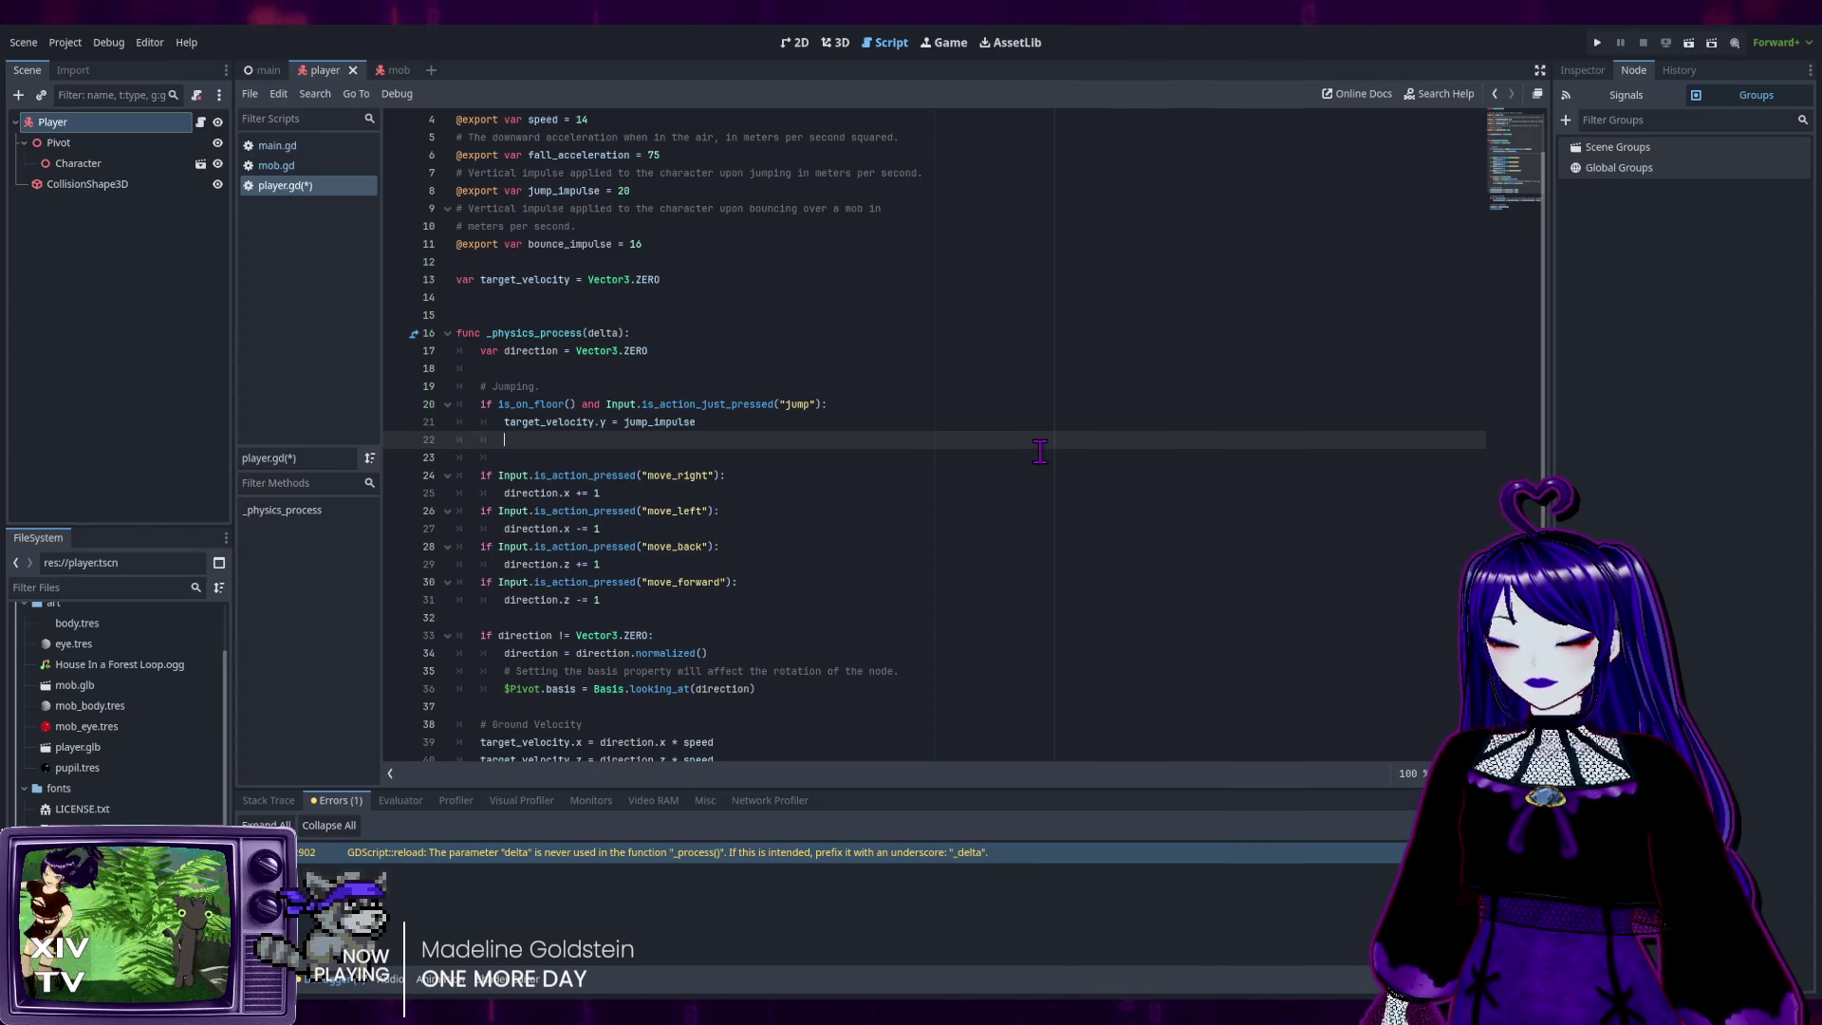
{"action": "key", "text": "Up"}
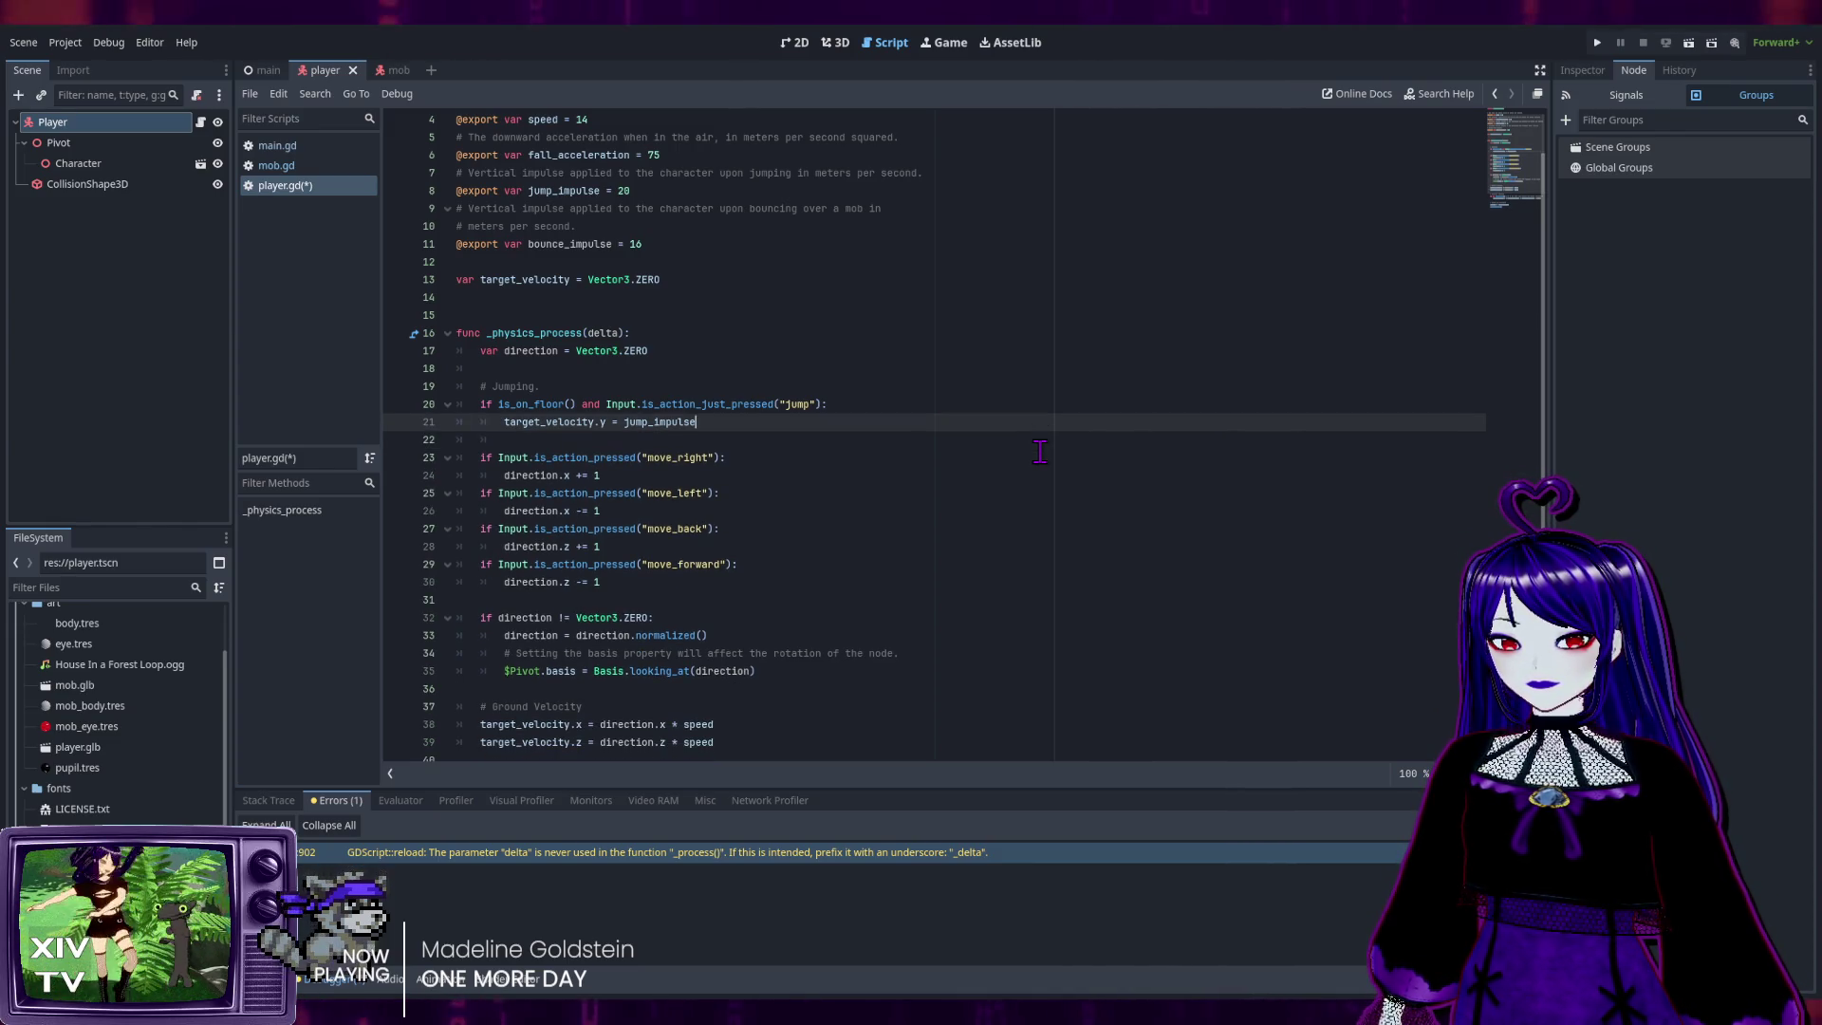
{"action": "key", "text": "Down"}
{"action": "key", "text": "Tab"}
Step: Paste the mob-collision bounce loop, which brings along a duplicate _physics_process header
{"action": "key", "text": "Up"}
{"action": "key", "text": "Down"}
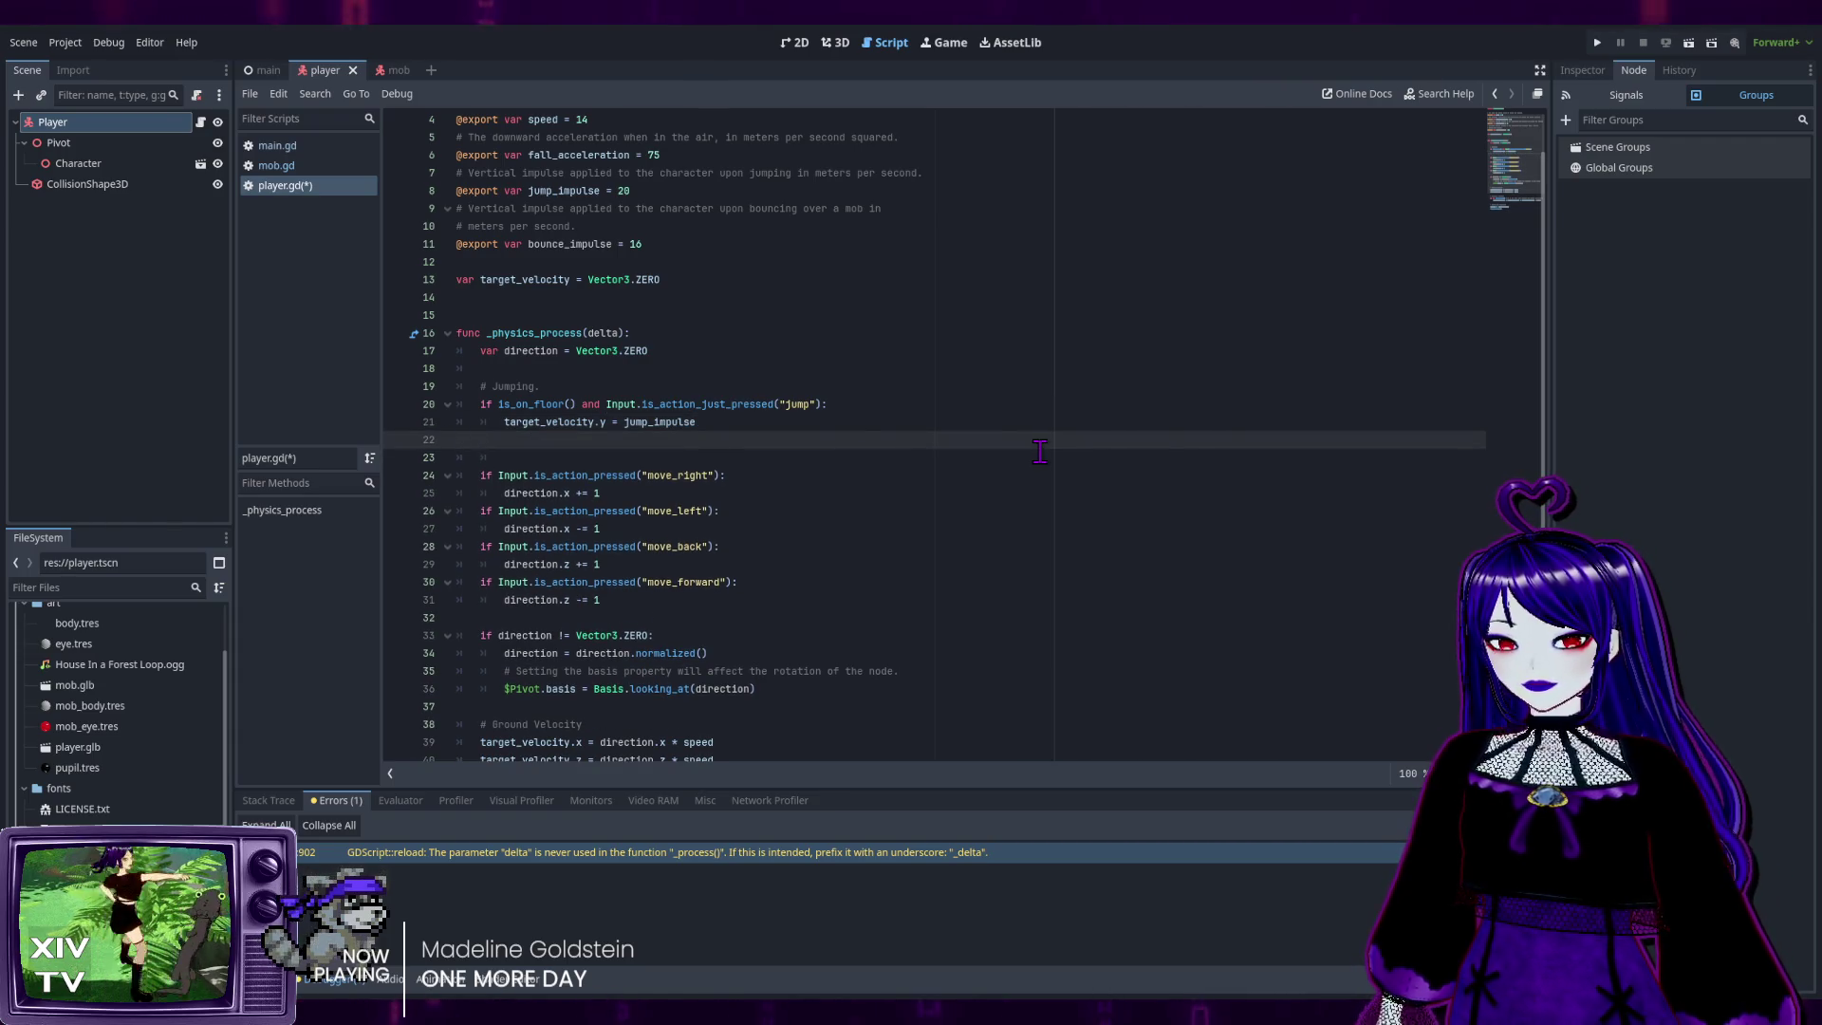
{"action": "type", "text": "func _physics_process(delta): \t#... \t \t# Iterate through all collisions that occurred this frame \tfor index in range(get_slide_collision_count()): \t\t# We get one of the collisions with the player \t\tvar collision = get_slide_collision(index) \t\t \t\t# If there are duplicate collisions with a mob in a single frame \t\t# the mob will be deleted after the first collision, and a second call to \t\t# get_collider will return null, leading to a null pointer when calling \t\t# collision.get_collider().is_in_group(\"mob\"). \t\t# This block of code prevents processing duplicate collisions. \t\tif collision.get_collider() == null: \t\t\tcontinue \t\t \t\t# If the collider is with a mob \t\tif collision.get_collider().is_in_group(\"mob\"): \t\t\tvar mob = collision.get_collider() \t\t\t# we check that we are hitting it from above. \t\t\tif Vector3.UP.dot(collision.get_normal()) > 0.1: \t\t\t\t# If so, we squash it and bounce. \t\t\t\tmob.squash() \t\t\t\ttarget_velocity.y = bounce_impulse \t\t\t\t# Prevent further duplicate calls. \t\t\t\tbreak"}
{"action": "scroll", "coordinate": [1016, 423], "scroll_direction": "down", "scroll_amount": 1}
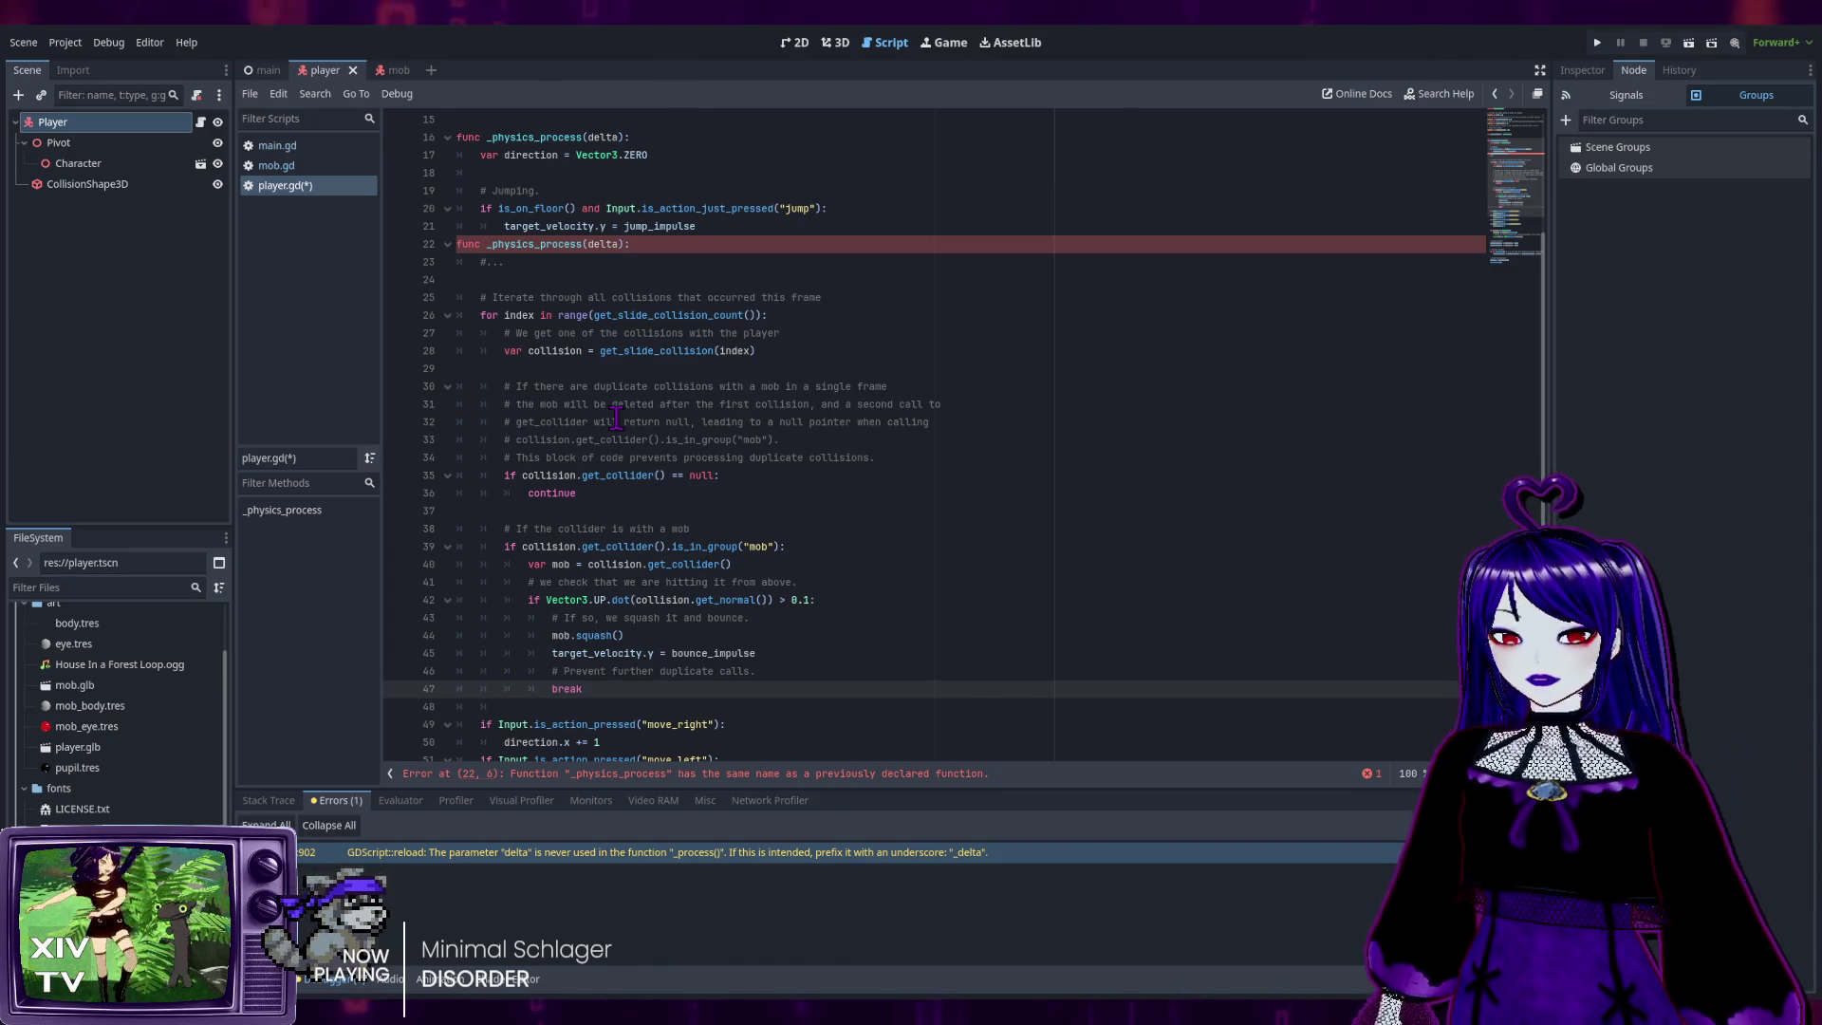
Step: Replace the paste with a header-free collision loop, add a separating blank line, and save player.gd
{"action": "key", "text": "ctrl+z"}
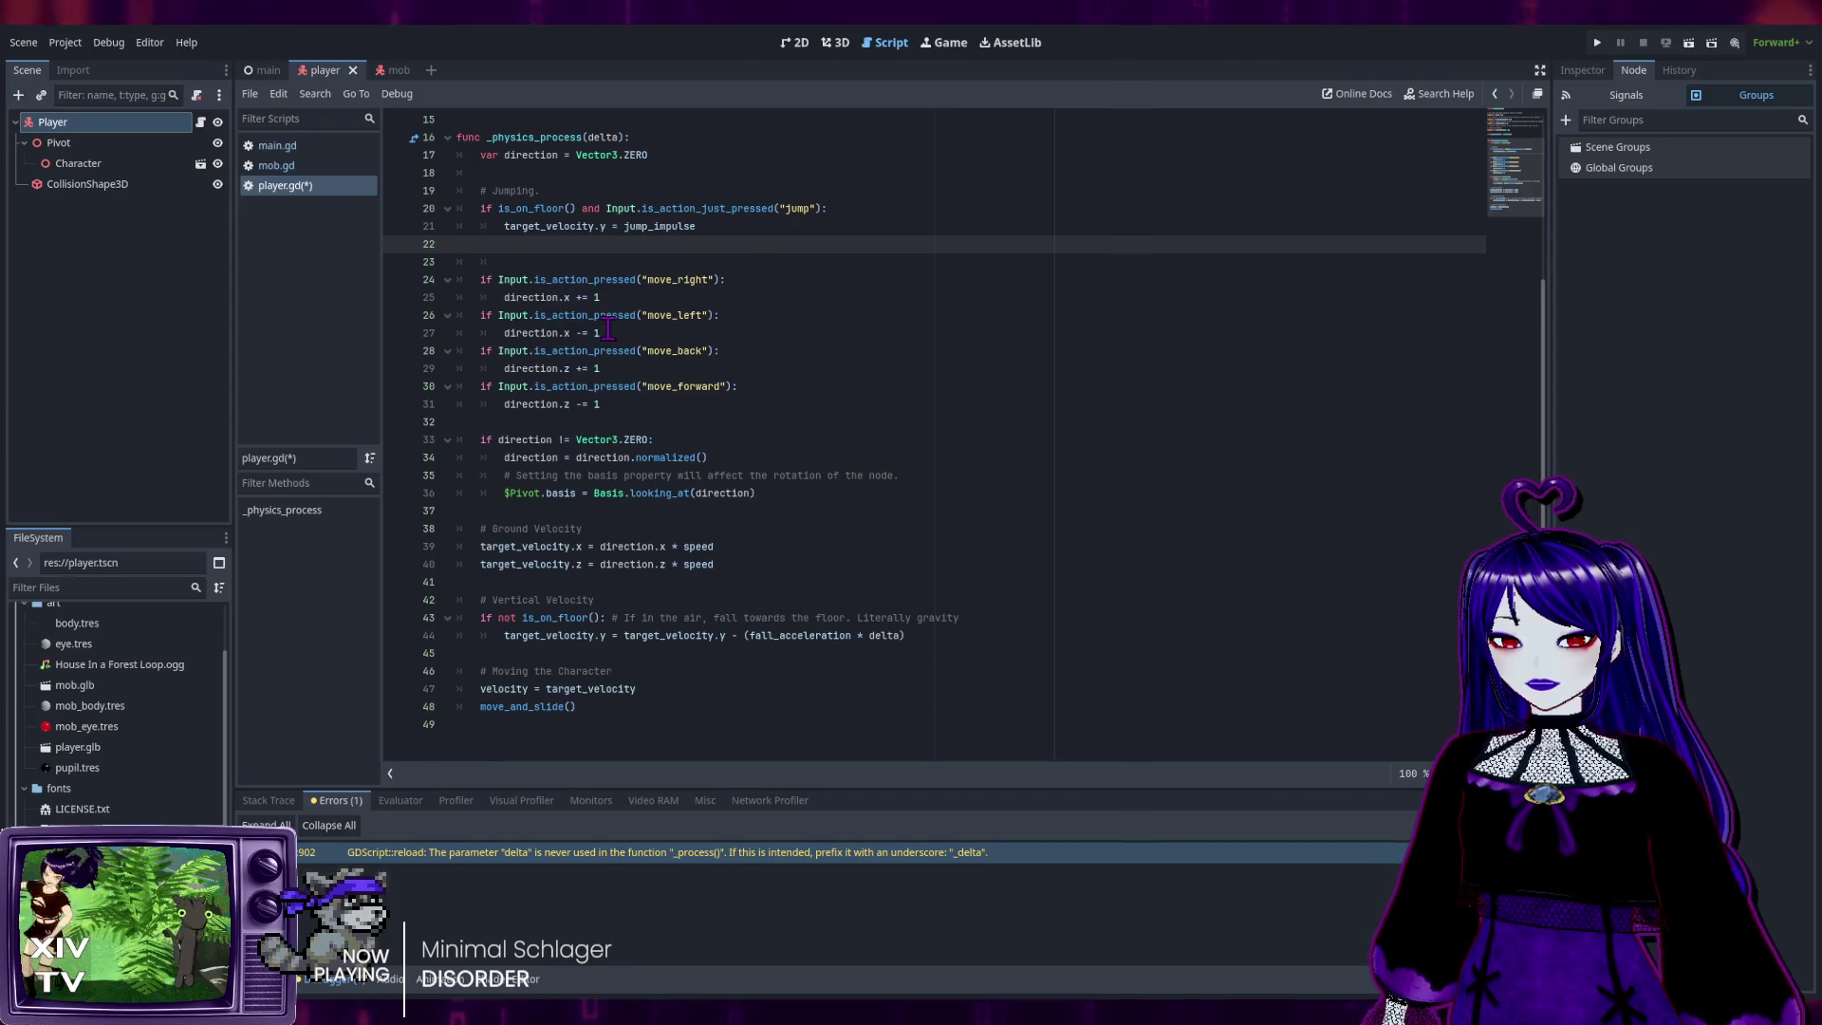
{"action": "type", "text": "# Iterate through all collisions that occurred this frame \tfor index in range(get_slide_collision_count()): \t\t# We get one of the collisions with the player \t\tvar collision = get_slide_collision(index)  \t\t# If there are duplicate collisions with a mob in a single frame \t\t# the mob will be deleted after the first collision, and a second call to \t\t# get_collider will return null, leading to a null pointer when calling \t\t# collision.get_collider().is_in_group(\"mob\"). \t\t# This block of code prevents processing duplicate collisions. \t\tif collision.get_collider() == null: \t\t\tcontinue  \t\t# If the collider is with a mob \t\tif collision.get_collider().is_in_group(\"mob\"): \t\t\tvar mob = collision.get_collider() \t\t\t# we check that we are hitting it from above. \t\t\tif Vector3.UP.dot(collision.get_normal()) > 0.1: \t\t\t\t# If so, we squash it and bounce. \t\t\t\tmob.squash() \t\t\t\ttarget_velocity.y = bounce_impulse \t\t\t\t# Prevent further duplicate calls. \t\t\t\tbreak"}
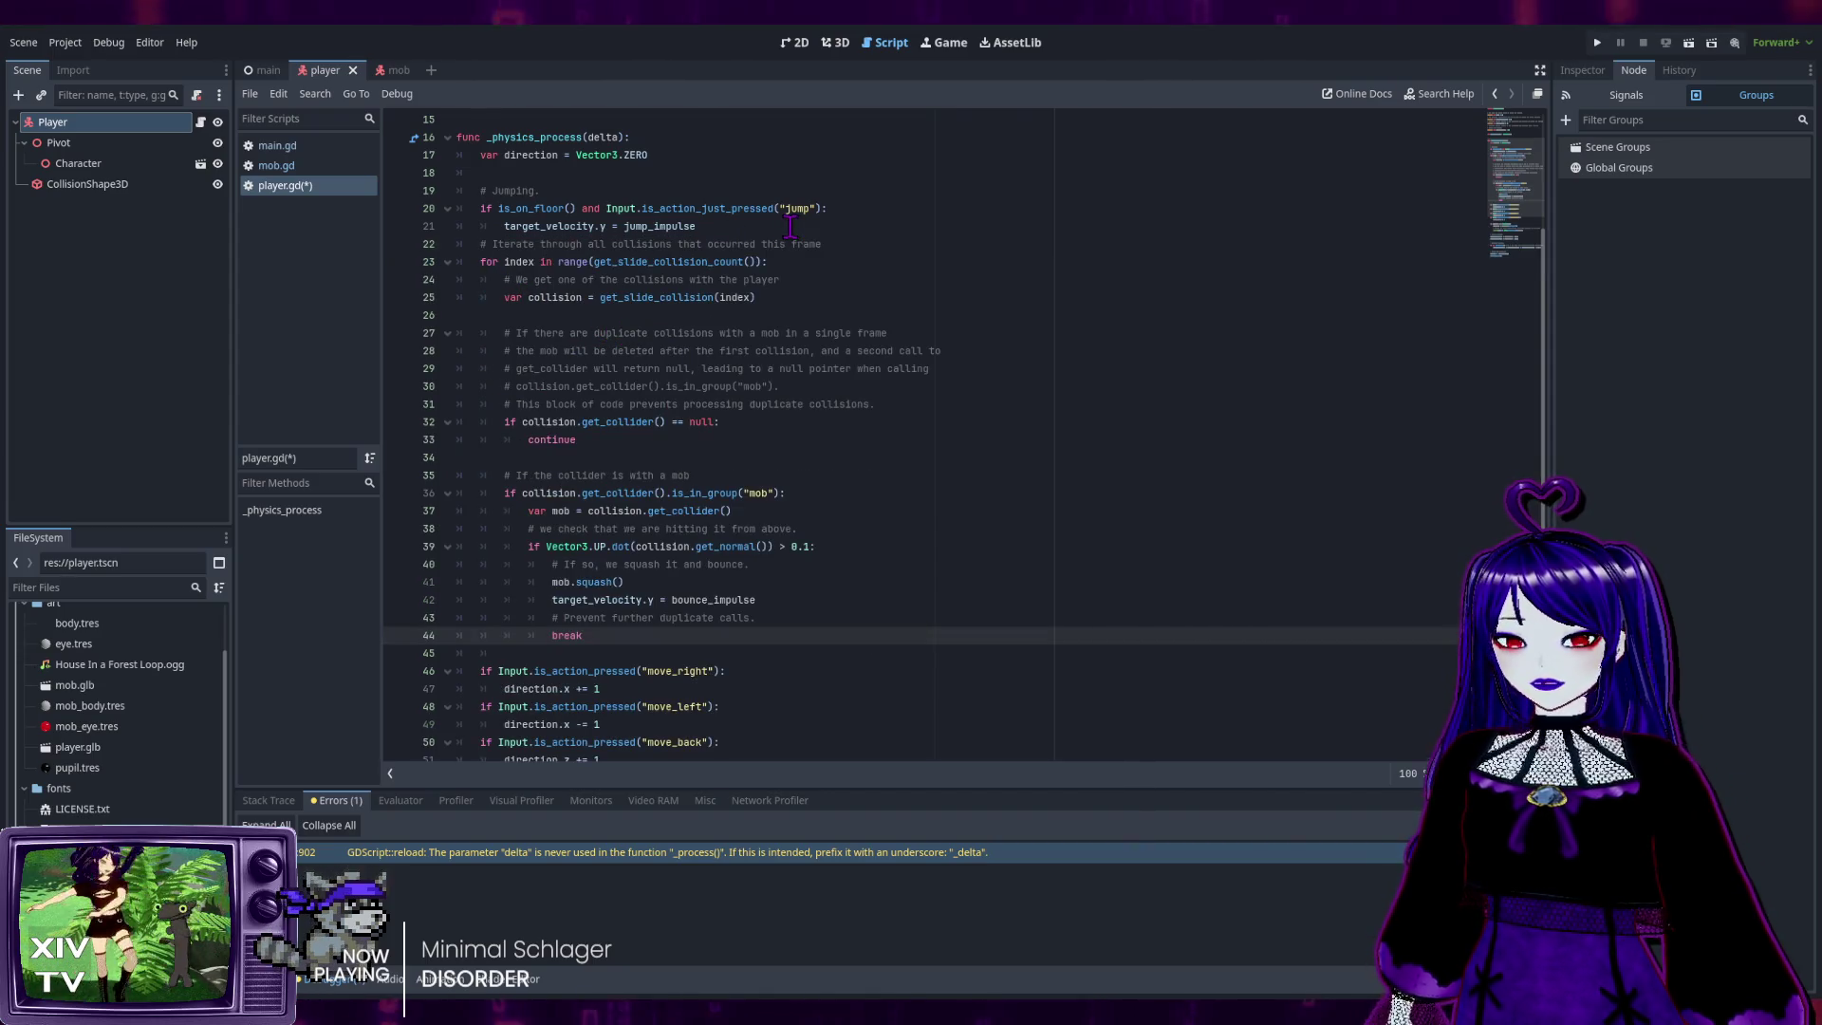
{"action": "left_click", "coordinate": [795, 231]}
{"action": "key", "text": "Return"}
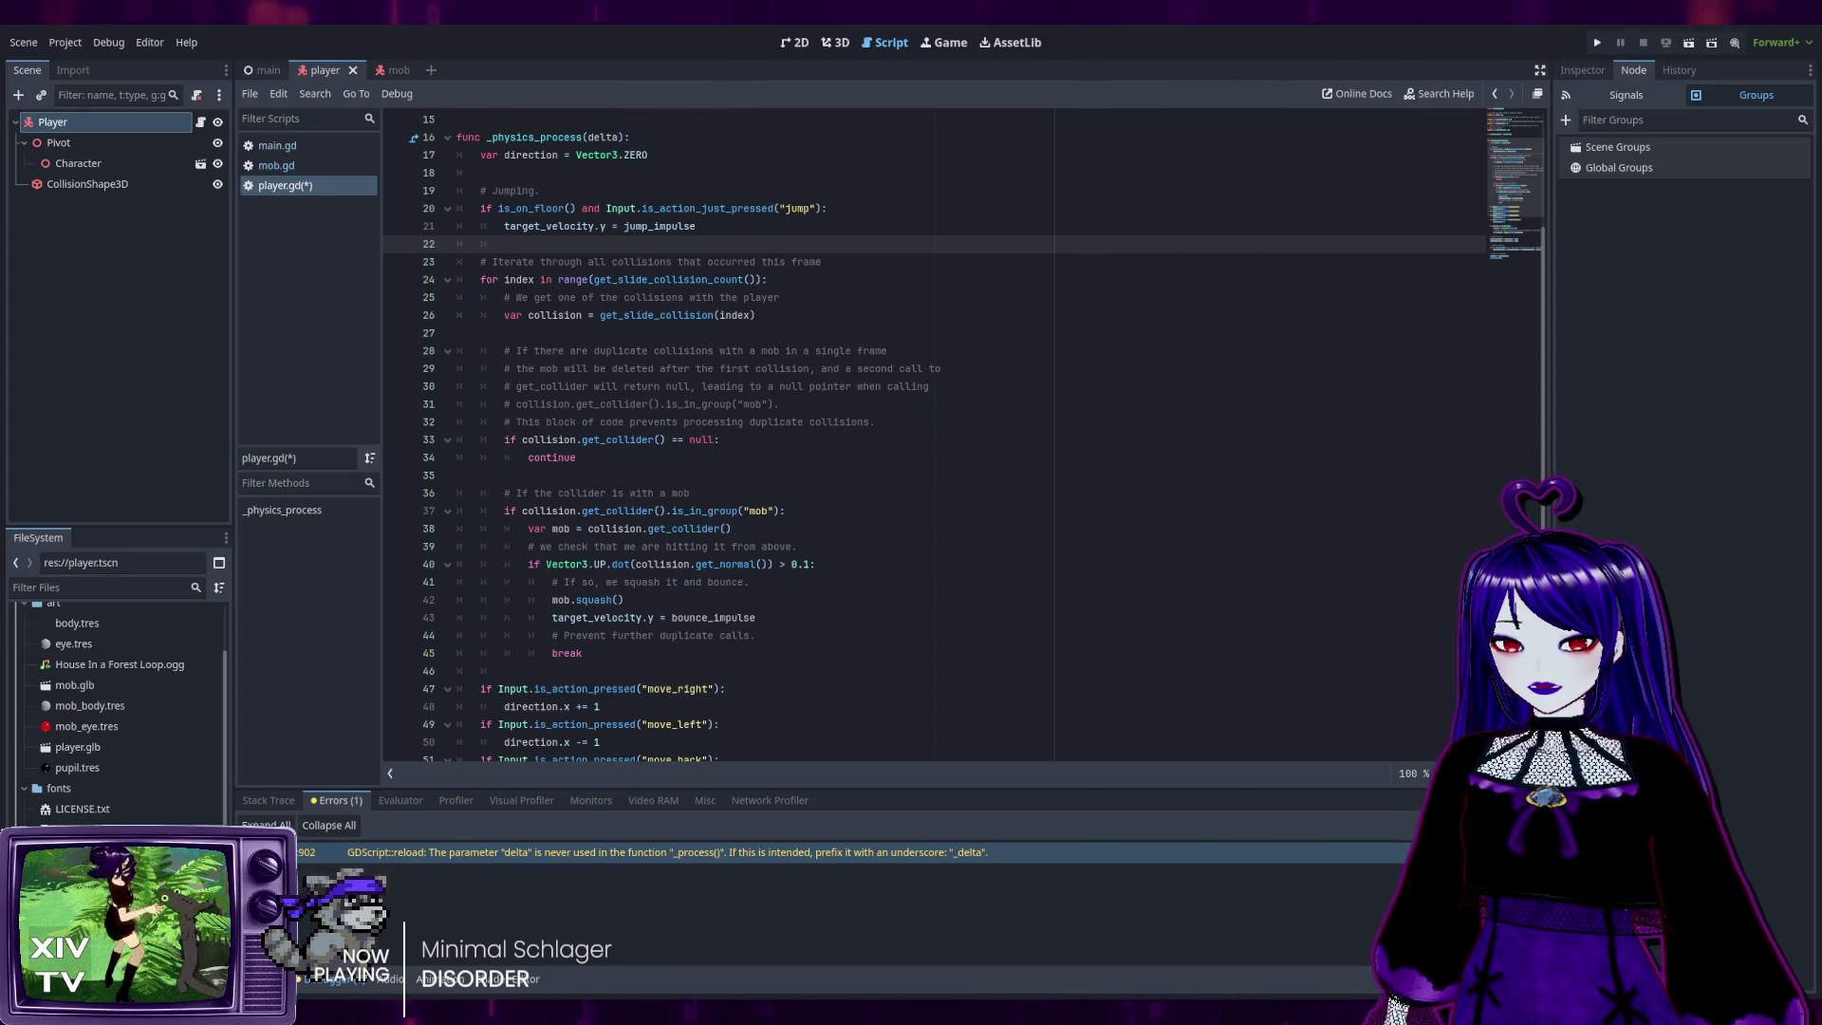
{"action": "scroll", "coordinate": [934, 437], "scroll_direction": "down", "scroll_amount": 3}
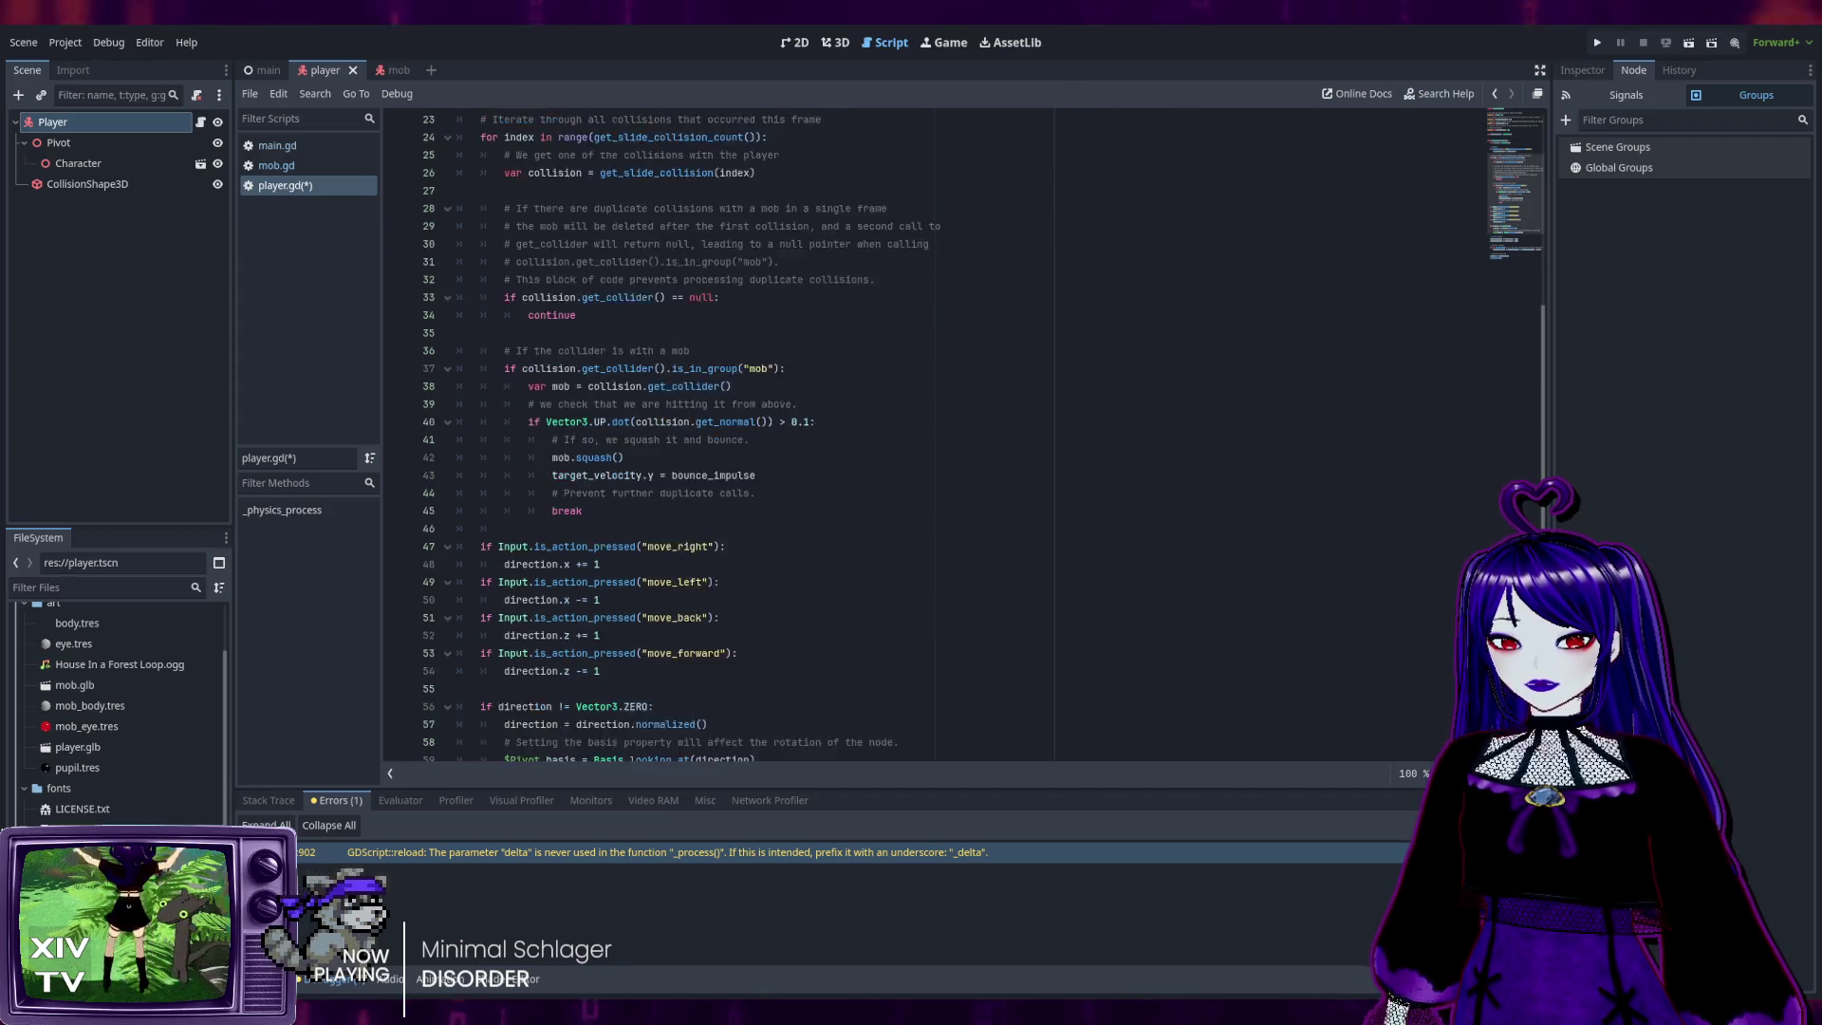
{"action": "scroll", "coordinate": [935, 437], "scroll_direction": "up", "scroll_amount": 2}
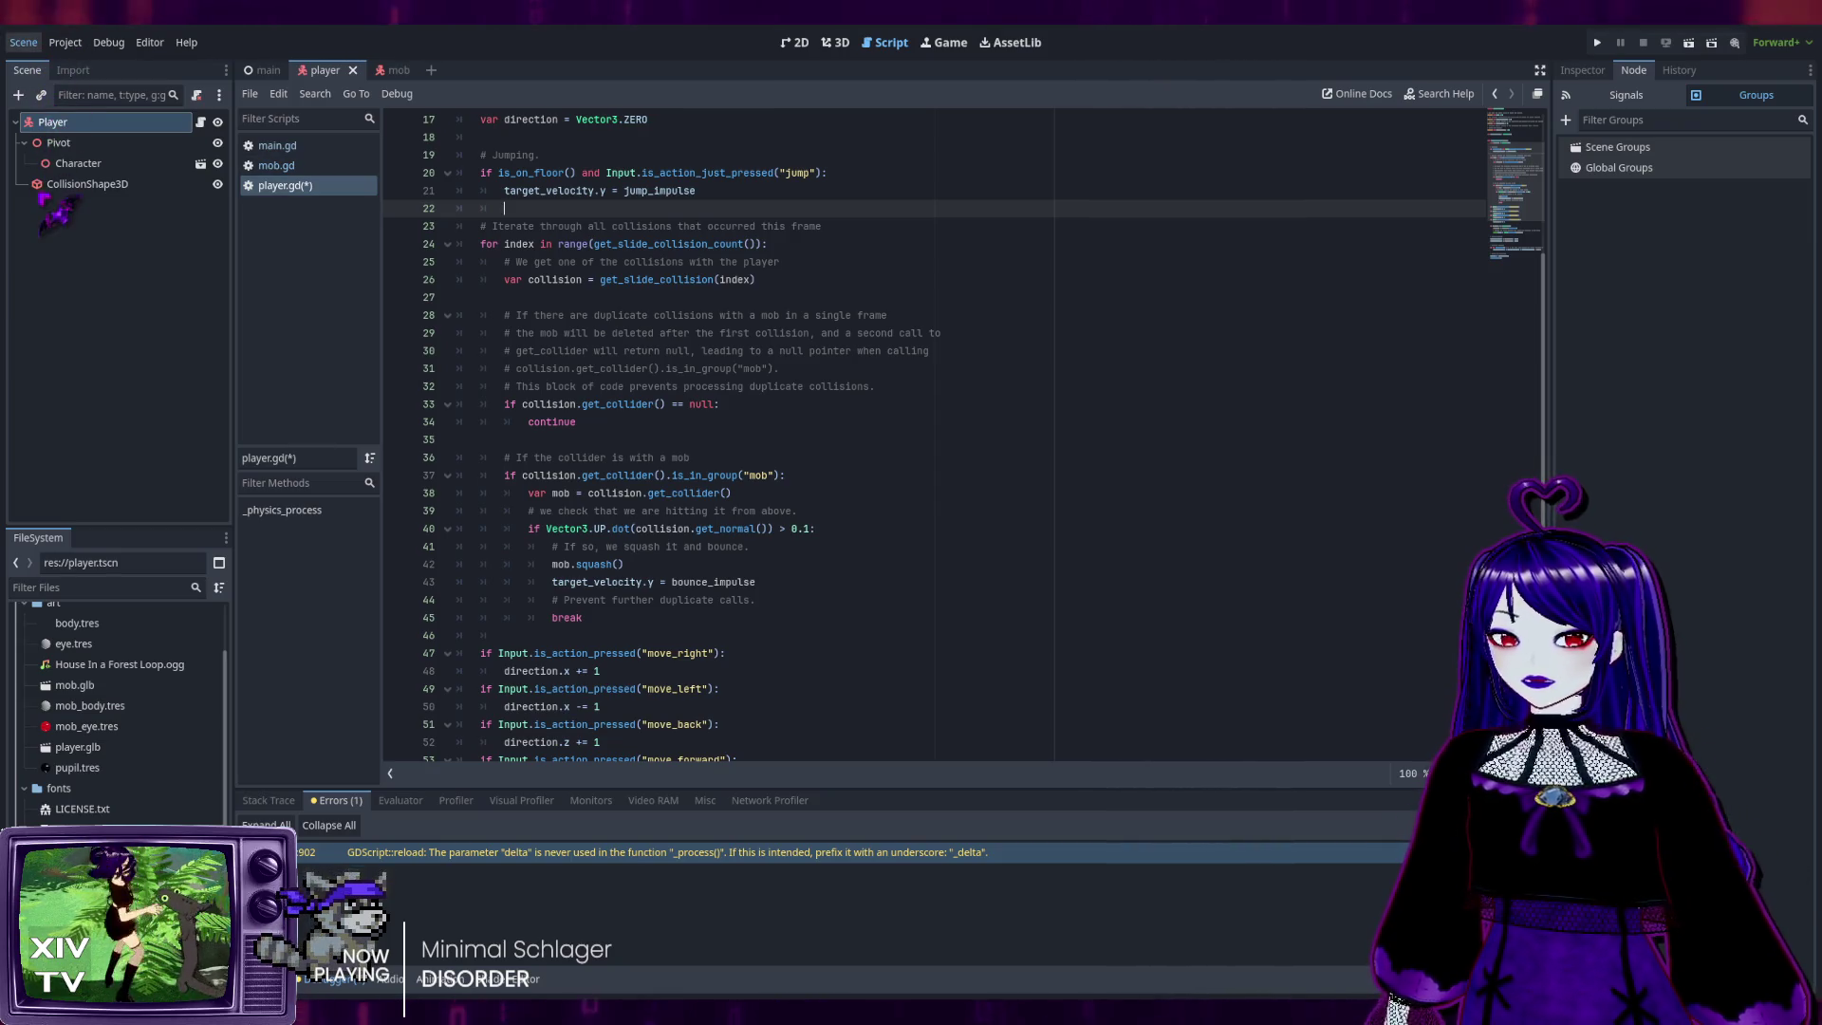
{"action": "key", "text": "ctrl+s"}
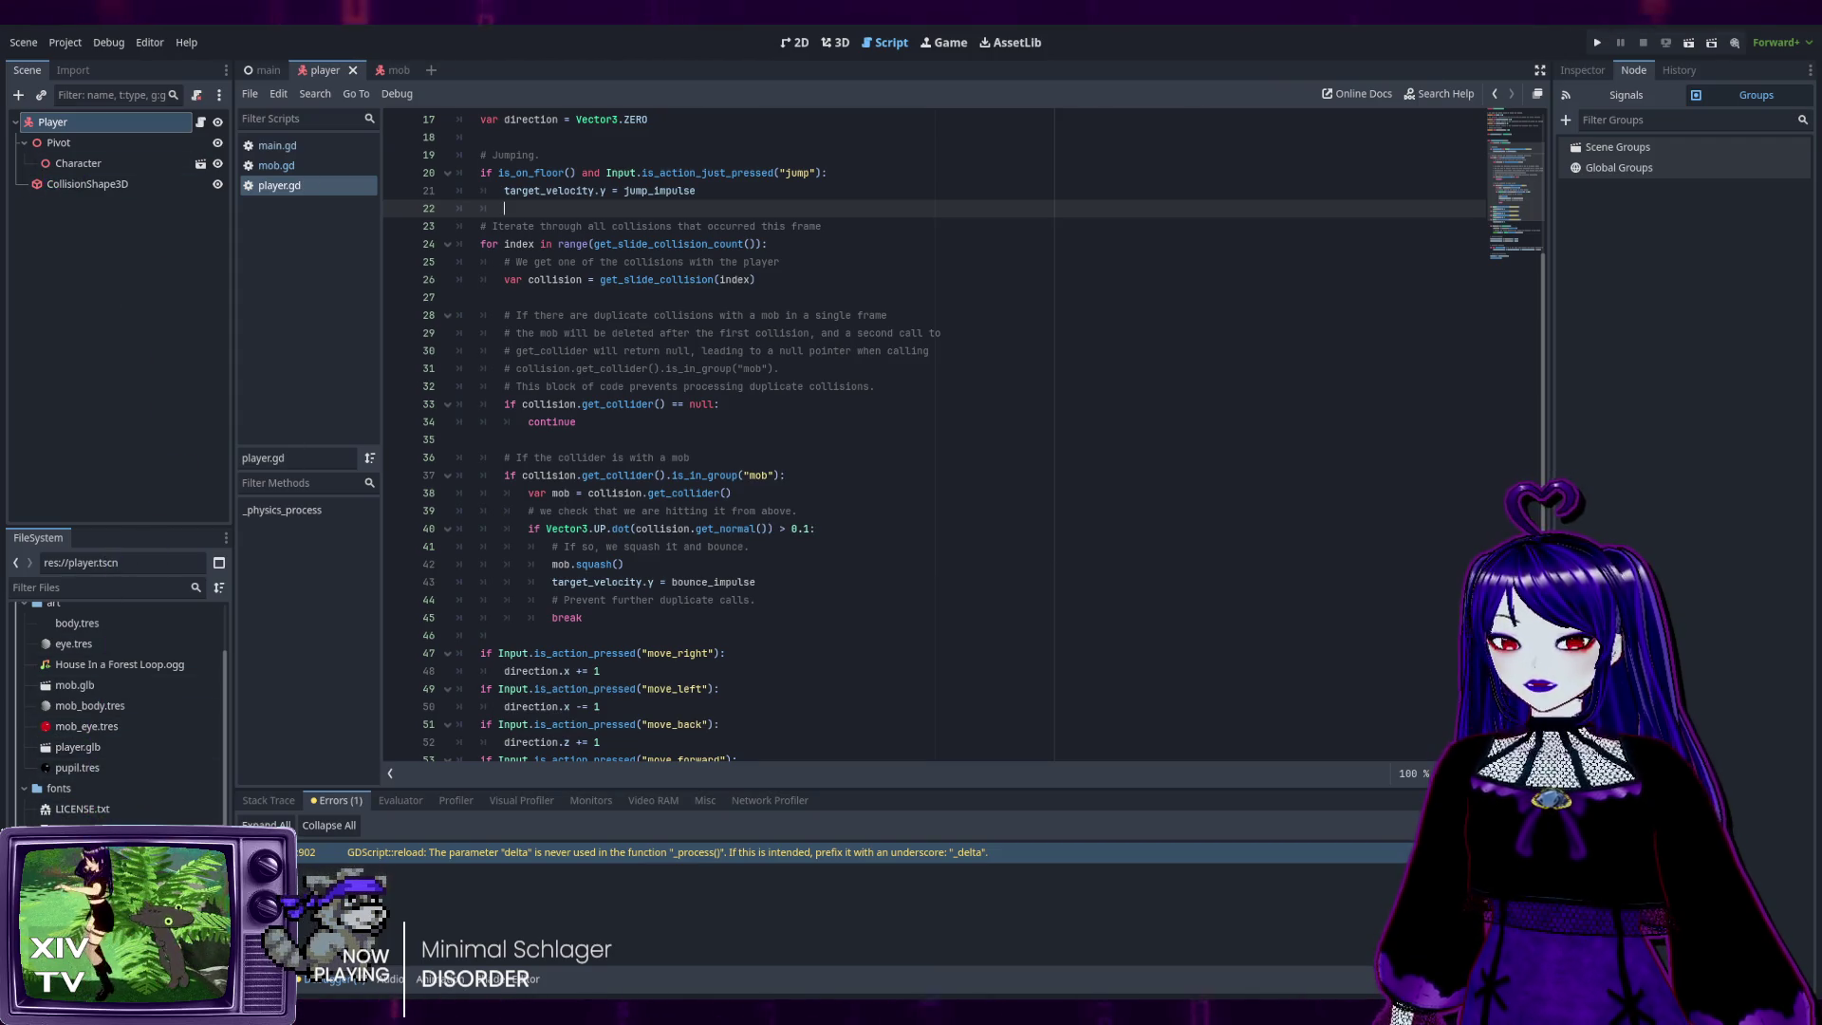
Step: Open mob.tscn and switch the script editor to mob.gd
{"action": "double_click", "coordinate": [85, 932]}
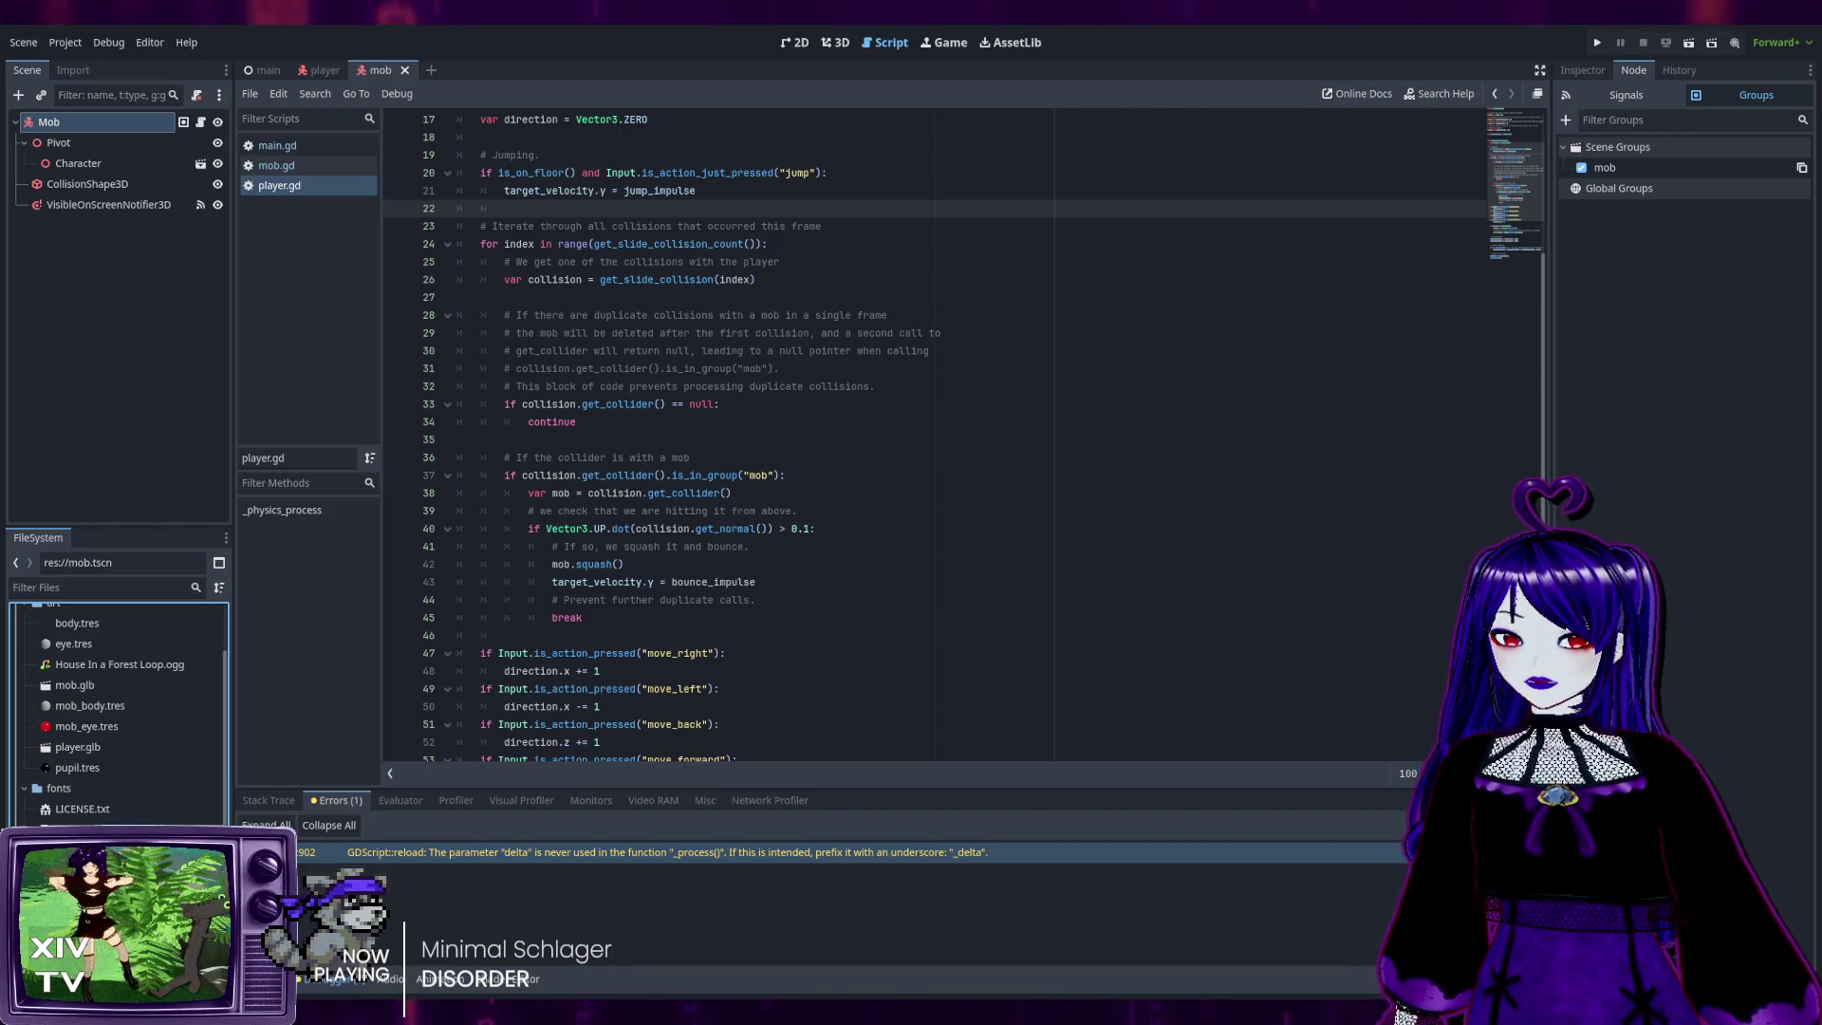
{"action": "left_click", "coordinate": [276, 165]}
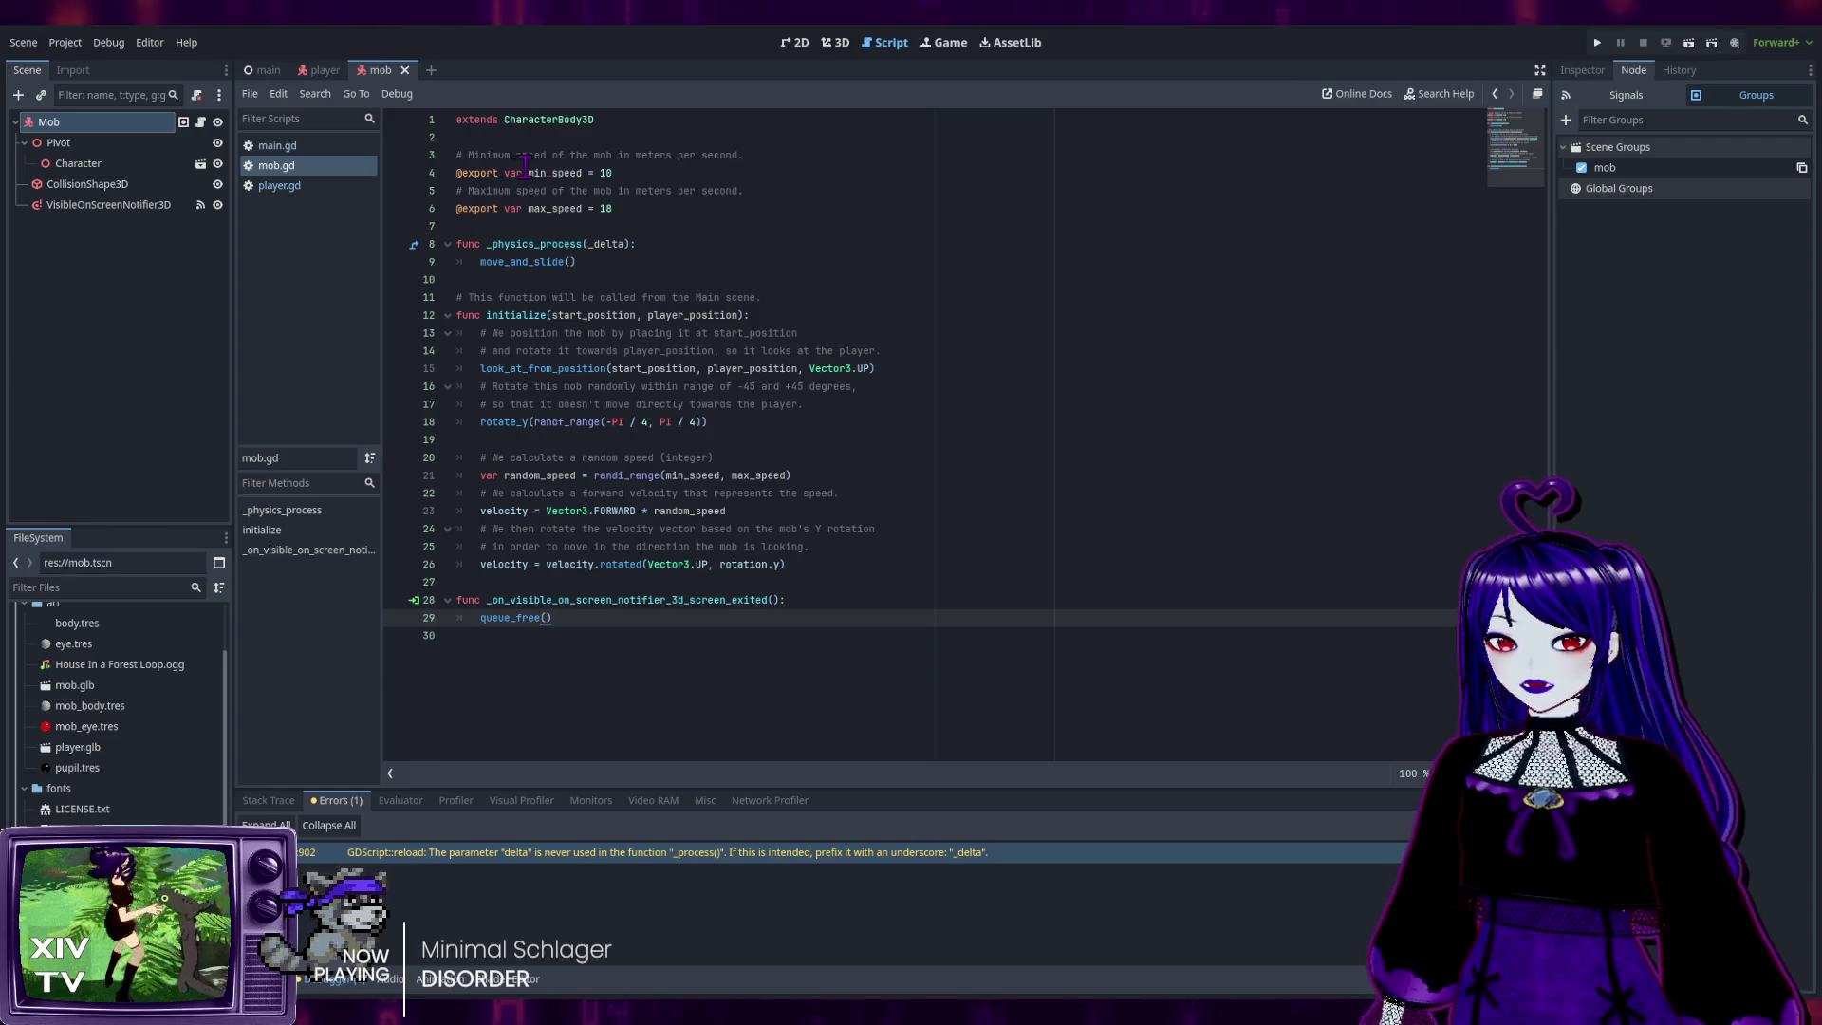
Step: Append a squash() function to mob.gd that emits squashed and calls queue_free()
{"action": "left_click", "coordinate": [509, 646]}
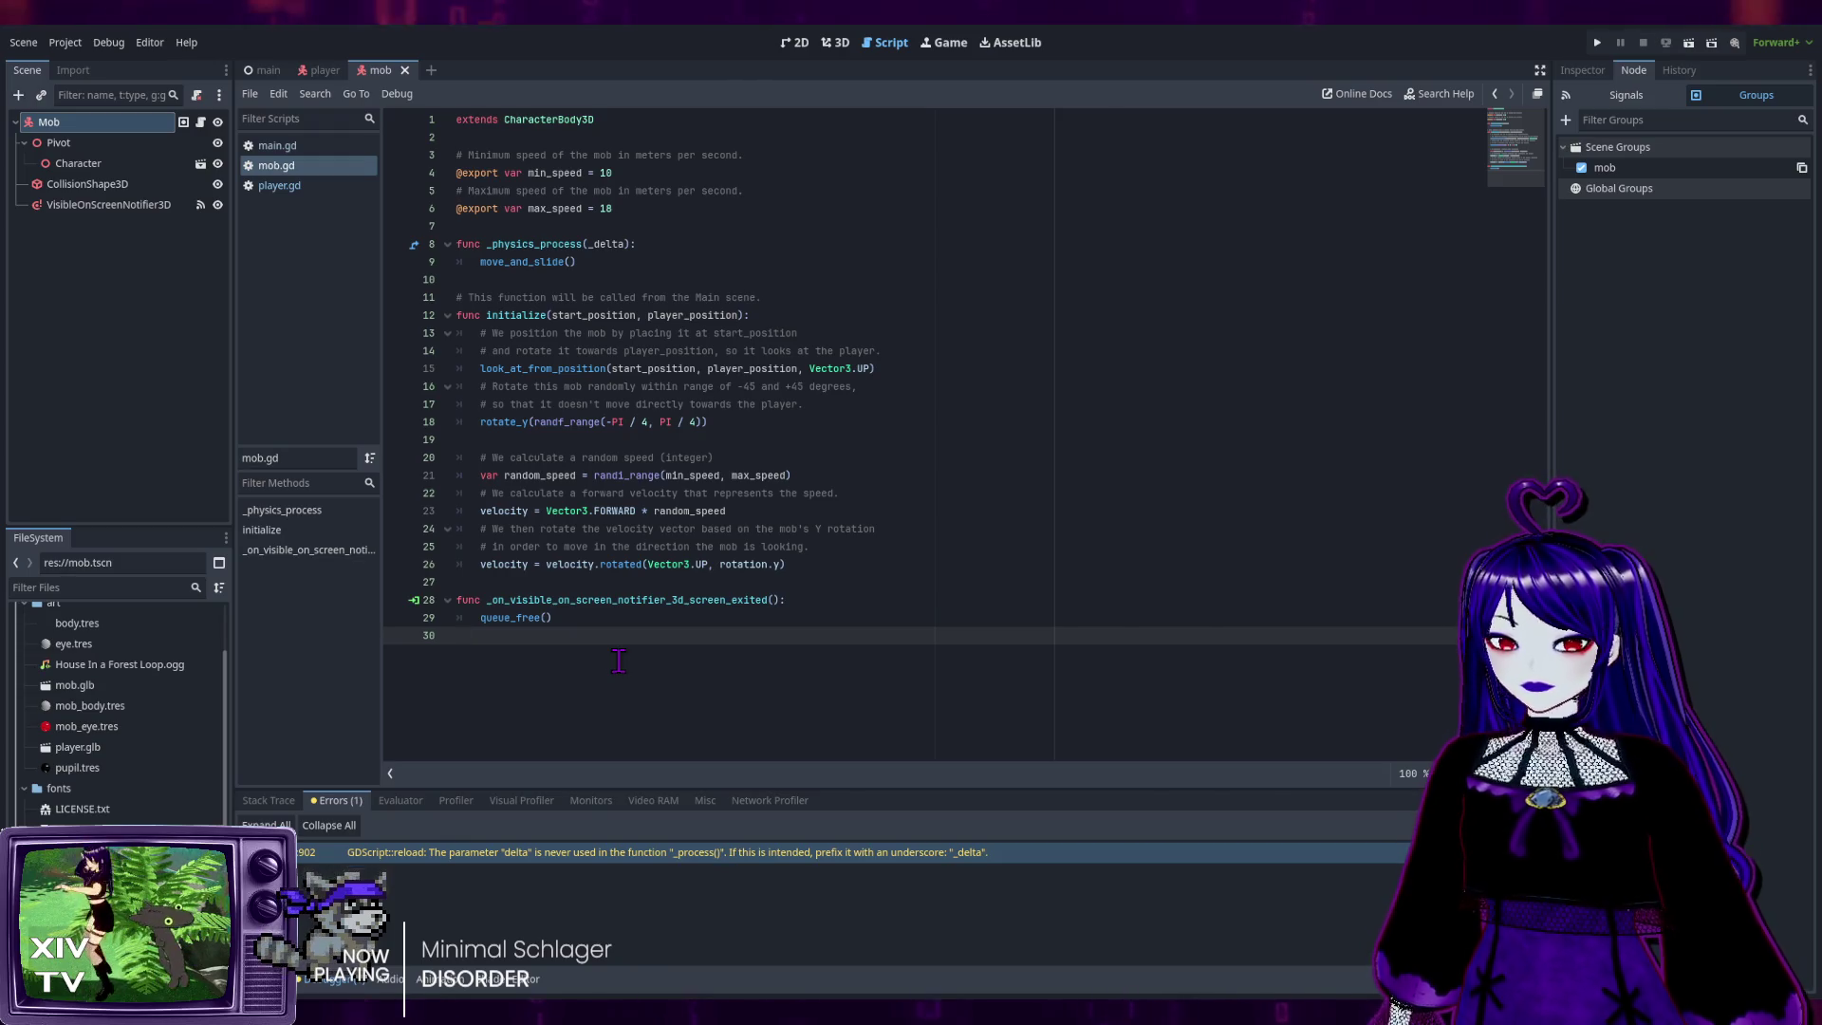
{"action": "key", "text": "Return"}
{"action": "type", "text": "func squash(): \tsquashed.emit() \tqueue_free()"}
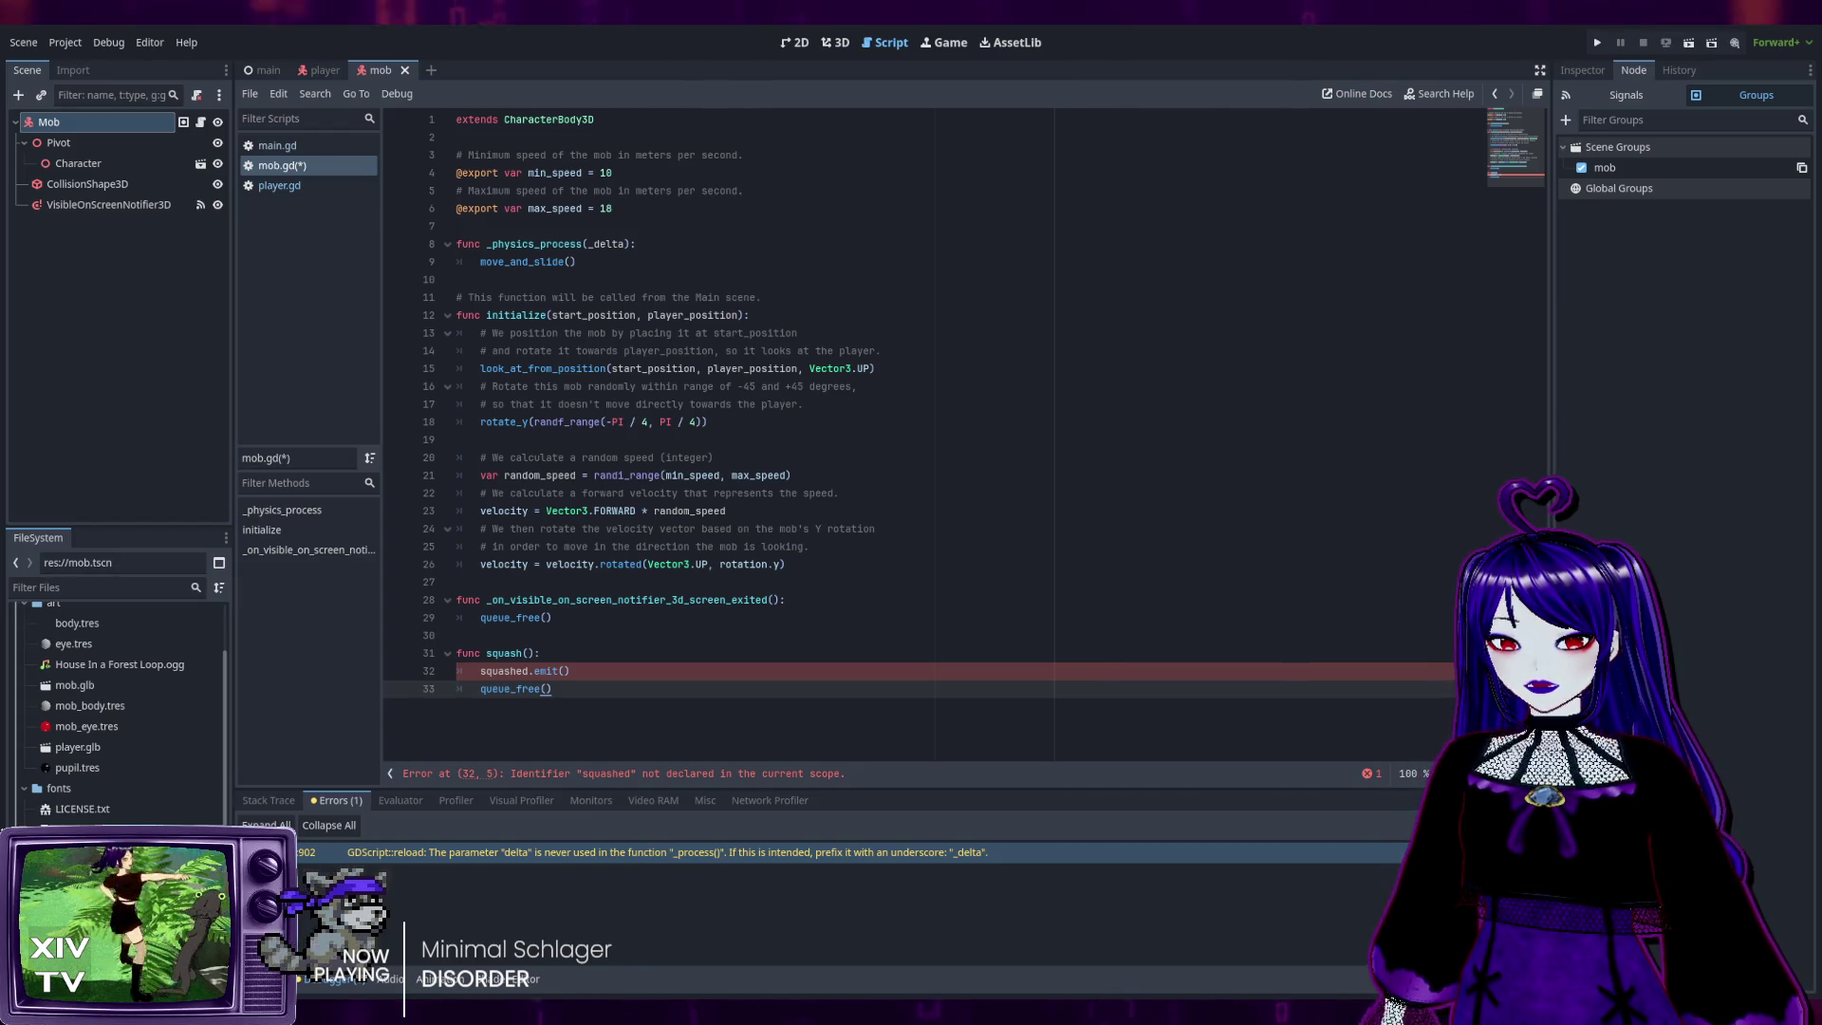
Step: Declare a commented squashed signal after max_speed, save mob.gd, and launch the game
{"action": "left_click", "coordinate": [693, 210]}
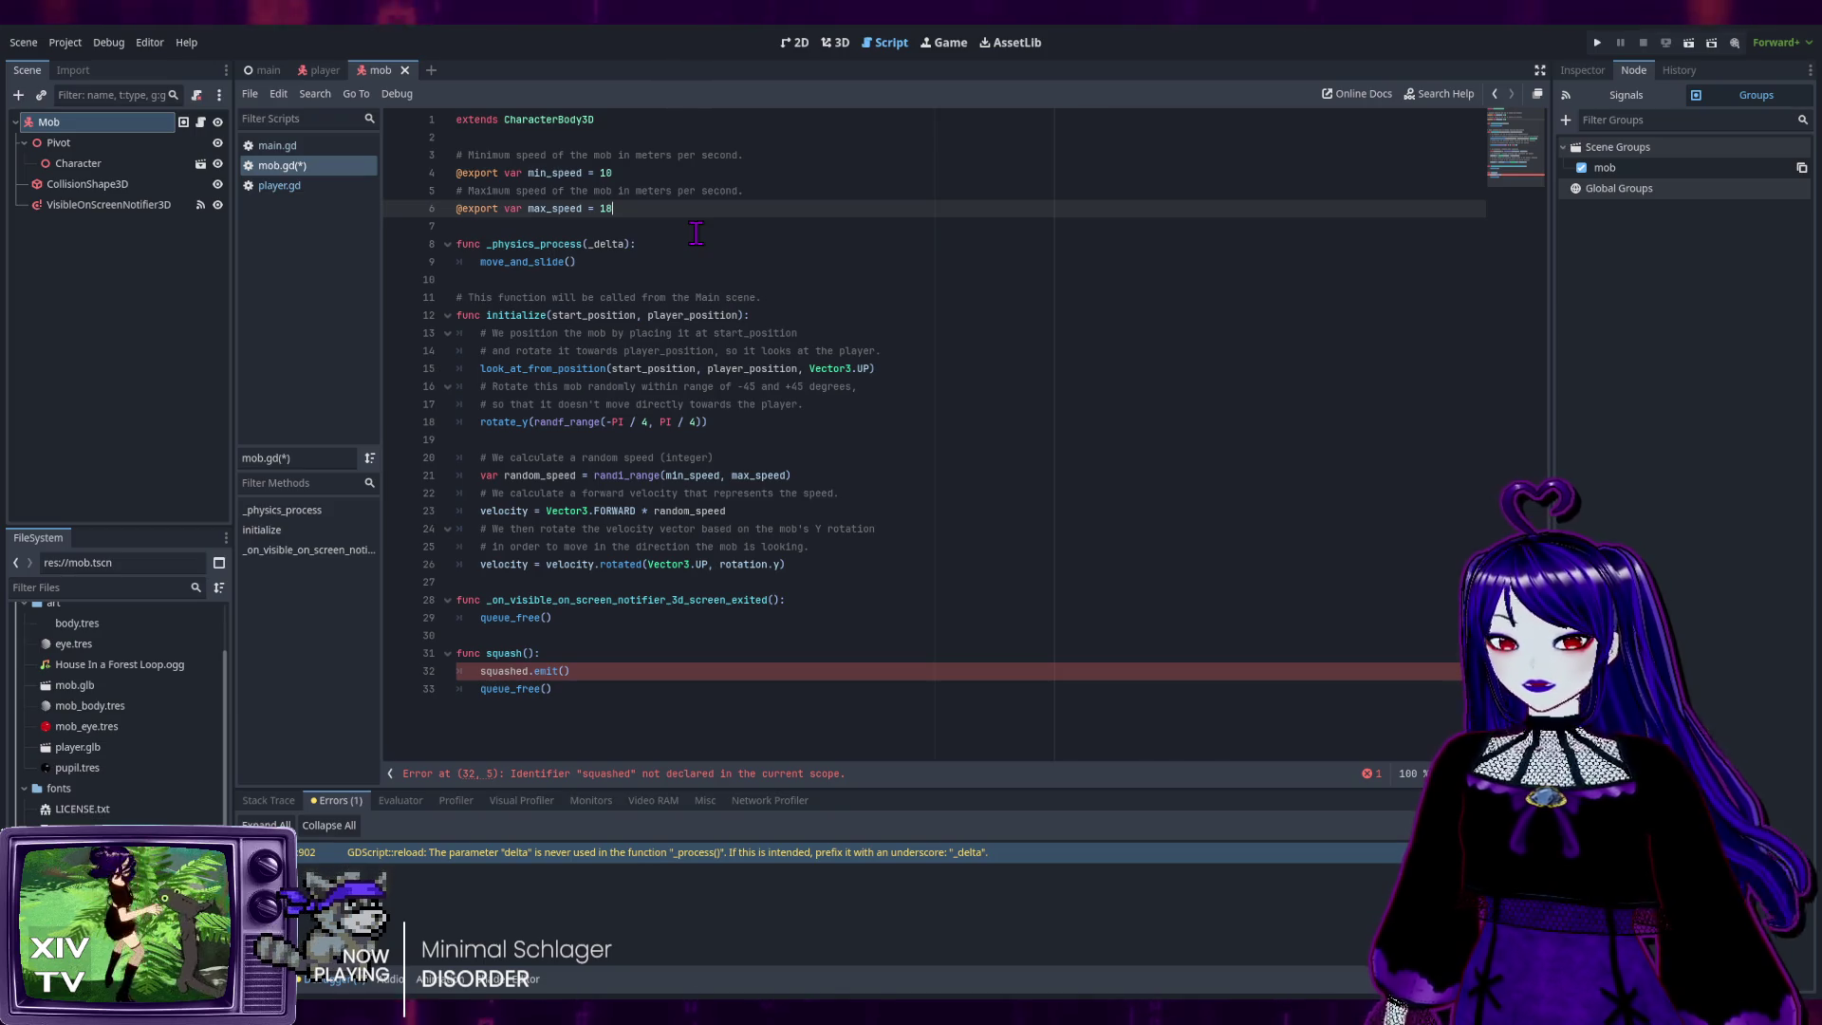
{"action": "key", "text": "Return"}
{"action": "key", "text": "Return"}
{"action": "type", "text": "# Emitted when the player jumped on the mob. signal squashed"}
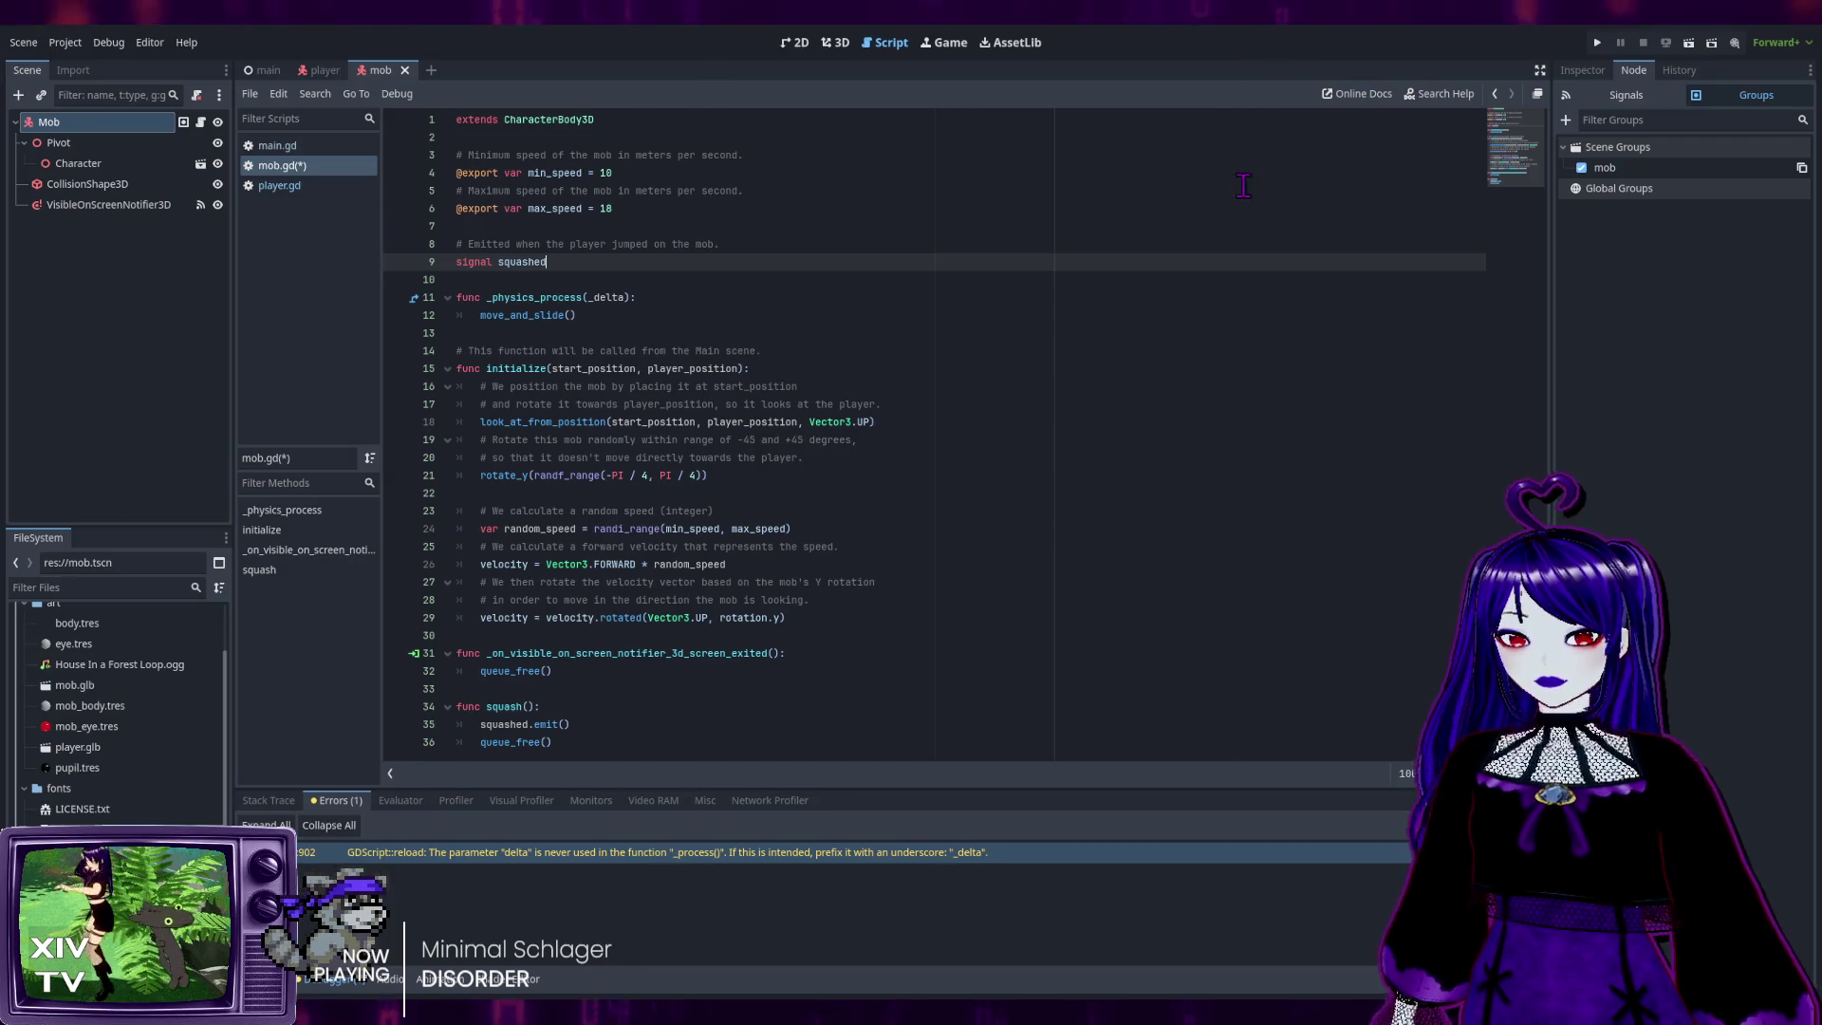
{"action": "left_click", "coordinate": [1270, 505]}
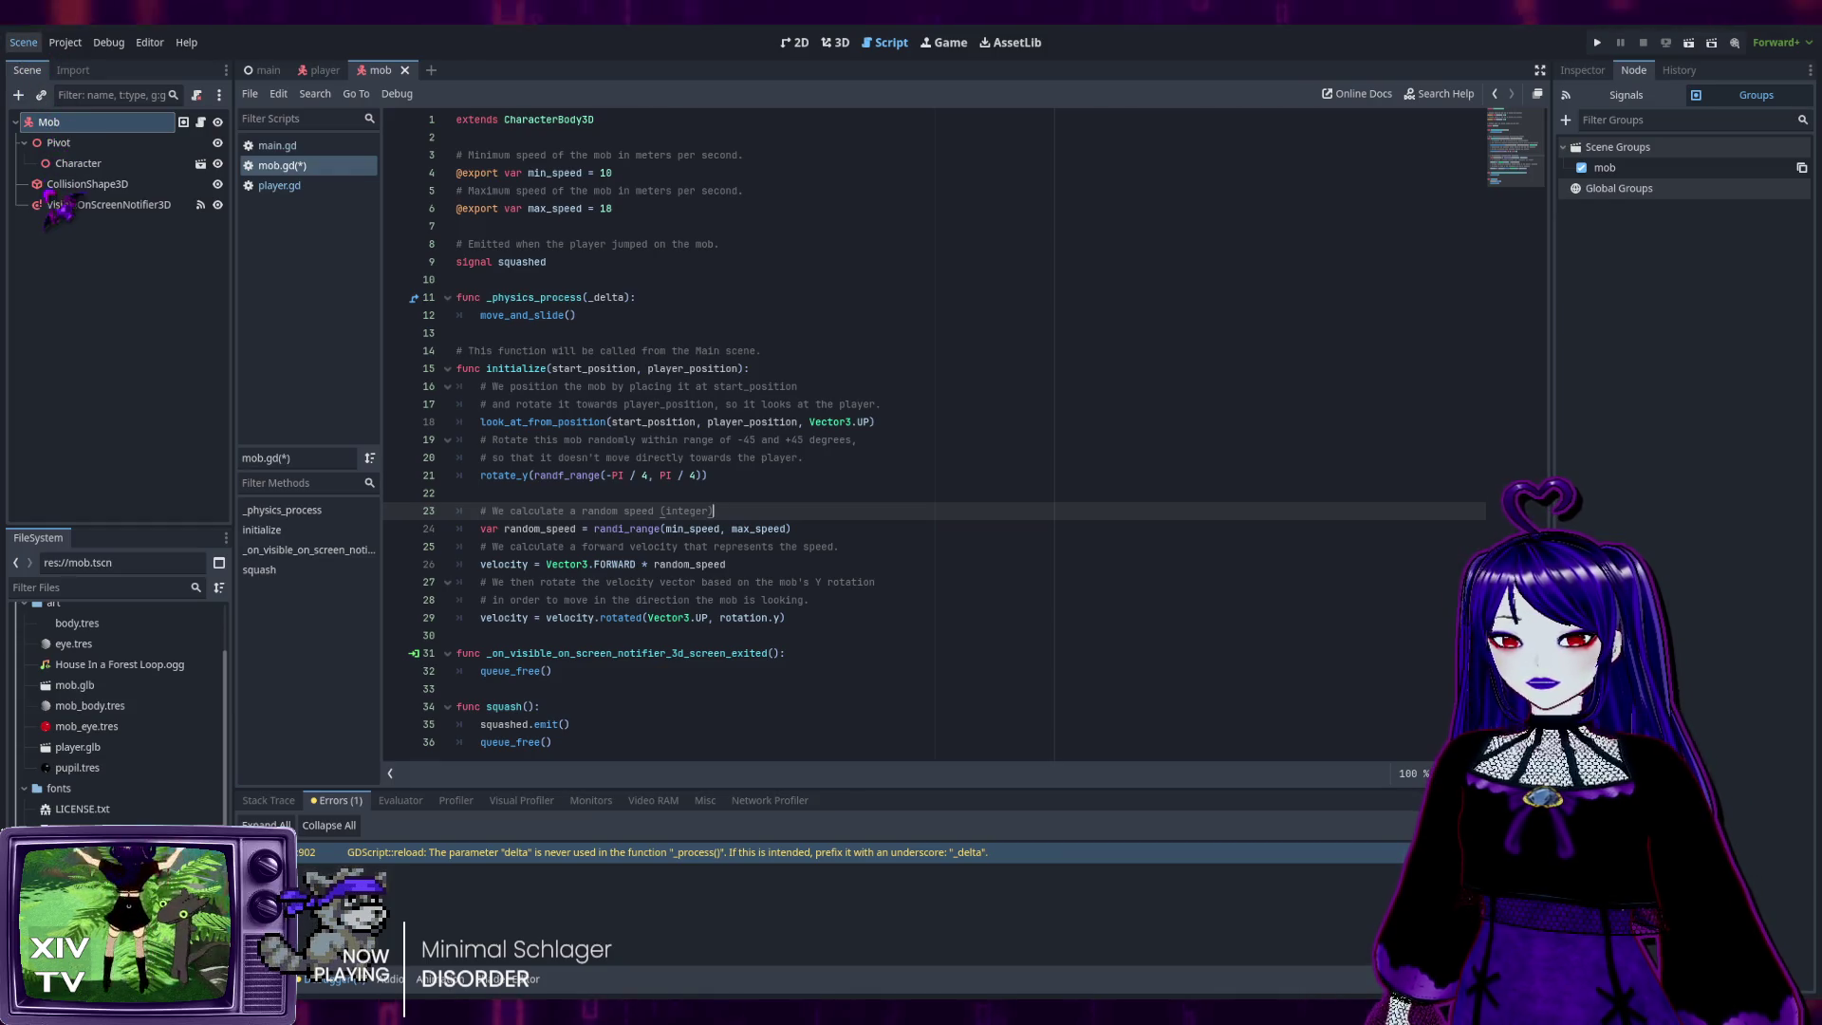
{"action": "key", "text": "ctrl+s"}
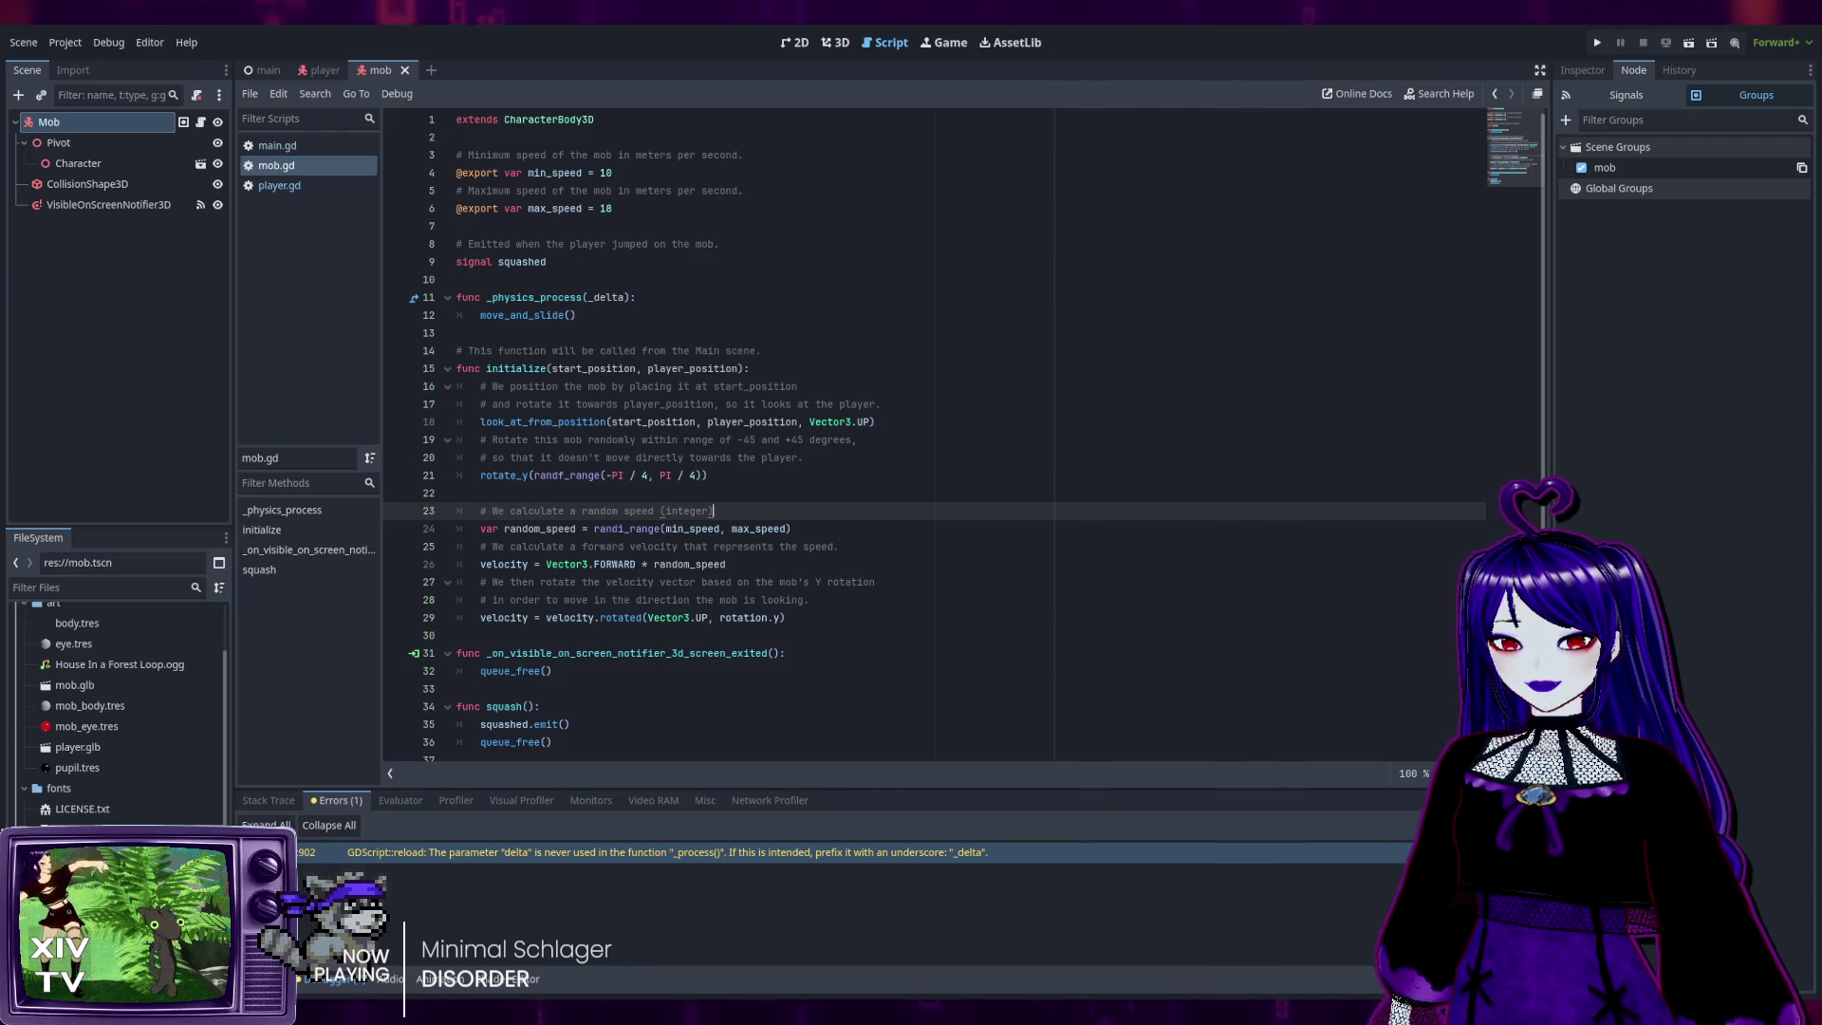
{"action": "left_click", "coordinate": [1597, 42]}
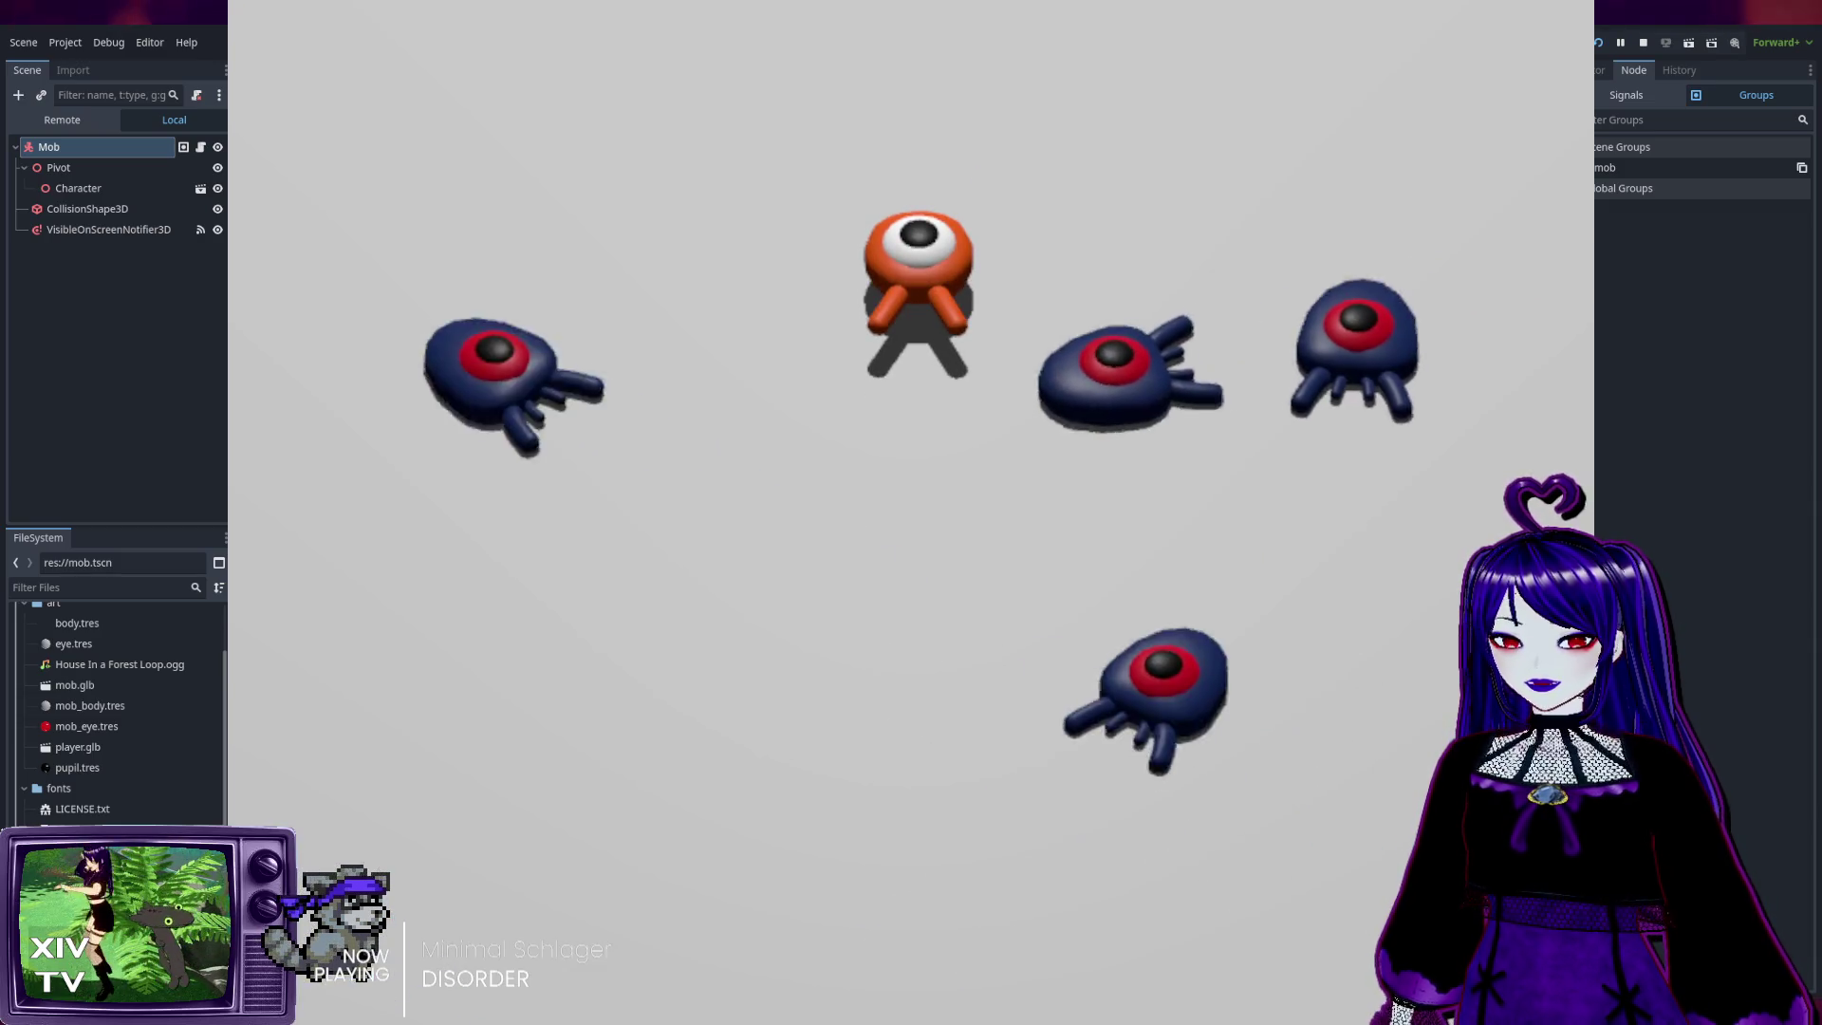
Step: Steer the player around the field in every direction with the arrow keys
{"action": "key", "text": "Down"}
{"action": "key", "text": "Right"}
{"action": "key", "text": "Up"}
{"action": "key", "text": "Left"}
{"action": "key", "text": "Down"}
{"action": "key", "text": "Right"}
{"action": "key", "text": "Up"}
{"action": "key", "text": "Left"}
{"action": "key", "text": "Right"}
{"action": "key", "text": "Down"}
{"action": "key", "text": "Left"}
{"action": "key", "text": "Down"}
{"action": "key", "text": "Right"}
{"action": "key", "text": "Up"}
{"action": "key", "text": "Left"}
{"action": "key", "text": "Left"}
{"action": "key", "text": "Down"}
{"action": "key", "text": "Right"}
{"action": "key", "text": "Up"}
{"action": "key", "text": "Left"}
{"action": "key", "text": "Left"}
Step: Jump the player toward and among the mobs while moving across the field
{"action": "key", "text": "space"}
{"action": "key", "text": "Right"}
{"action": "key", "text": "Down"}
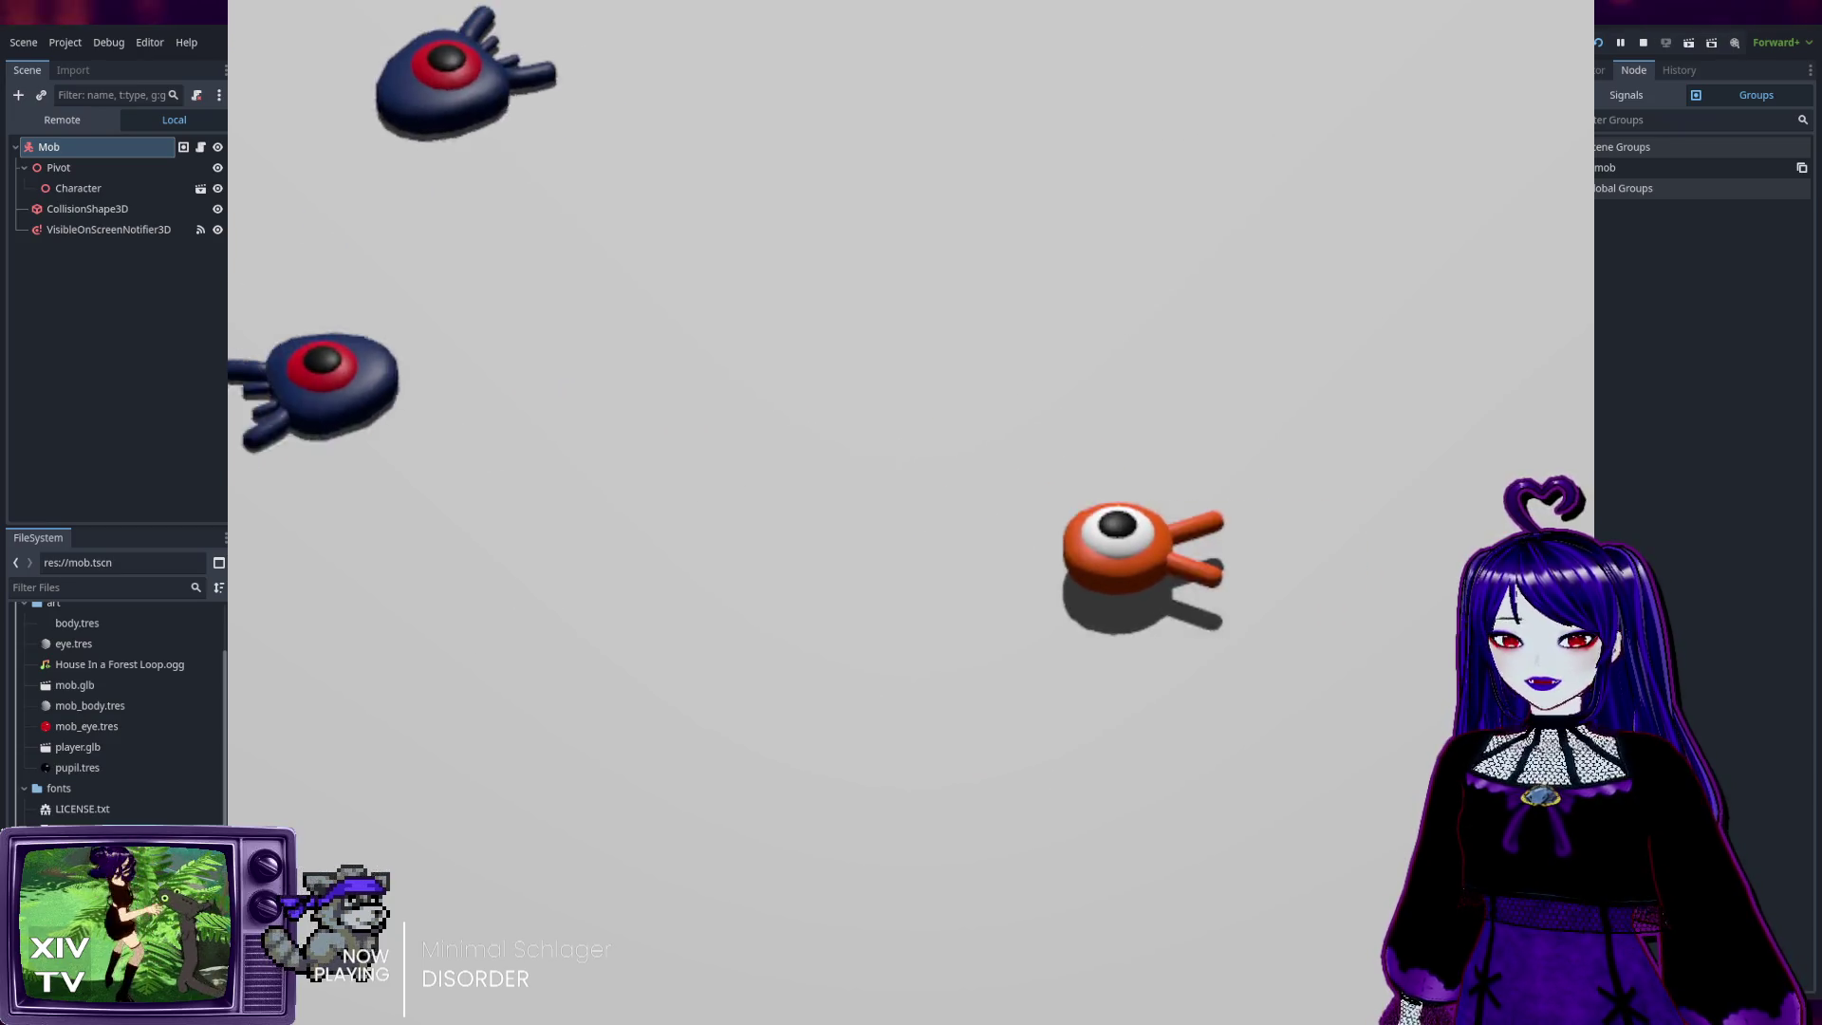
{"action": "key", "text": "Left"}
{"action": "key", "text": "Up"}
{"action": "key", "text": "Right"}
{"action": "key", "text": "Down"}
{"action": "key", "text": "space"}
{"action": "key", "text": "Up"}
{"action": "key", "text": "Left"}
{"action": "key", "text": "Down"}
{"action": "key", "text": "Right"}
{"action": "key", "text": "Up"}
{"action": "key", "text": "Left"}
{"action": "key", "text": "space"}
{"action": "key", "text": "Down"}
{"action": "key", "text": "Left"}
{"action": "key", "text": "space"}
{"action": "key", "text": "Right"}
{"action": "key", "text": "Down"}
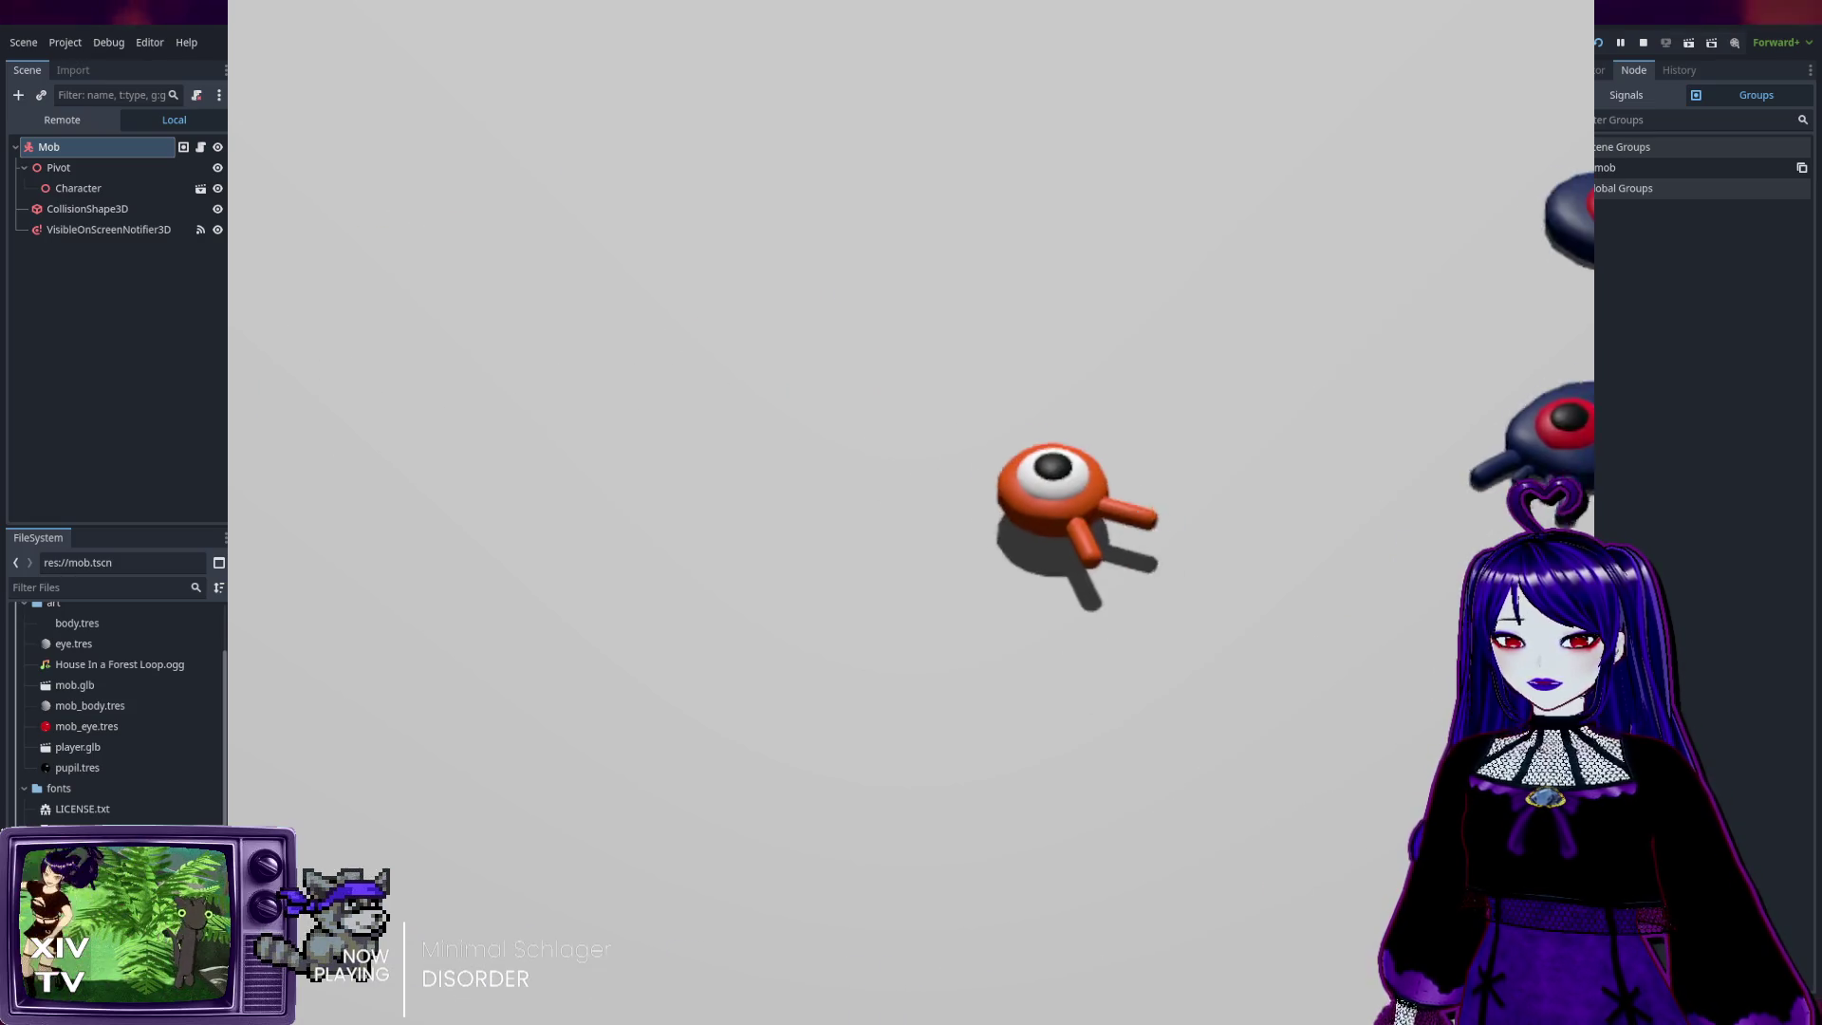
{"action": "key", "text": "Up"}
{"action": "key", "text": "Left"}
{"action": "key", "text": "space"}
{"action": "key", "text": "Right"}
{"action": "key", "text": "Down"}
{"action": "key", "text": "Left"}
{"action": "key", "text": "space"}
{"action": "key", "text": "Right"}
{"action": "key", "text": "space"}
Step: Circle the player around the field once more, then stop the game with F8
{"action": "key", "text": "Left"}
{"action": "key", "text": "Up"}
{"action": "key", "text": "Right"}
{"action": "key", "text": "Down"}
{"action": "key", "text": "Down"}
{"action": "key", "text": "Left"}
{"action": "key", "text": "Right"}
{"action": "key", "text": "Up"}
{"action": "key", "text": "Left"}
{"action": "key", "text": "Down"}
{"action": "key", "text": "Right"}
{"action": "key", "text": "Down"}
{"action": "key", "text": "Right"}
{"action": "key", "text": "Up"}
{"action": "key", "text": "Left"}
{"action": "key", "text": "Up"}
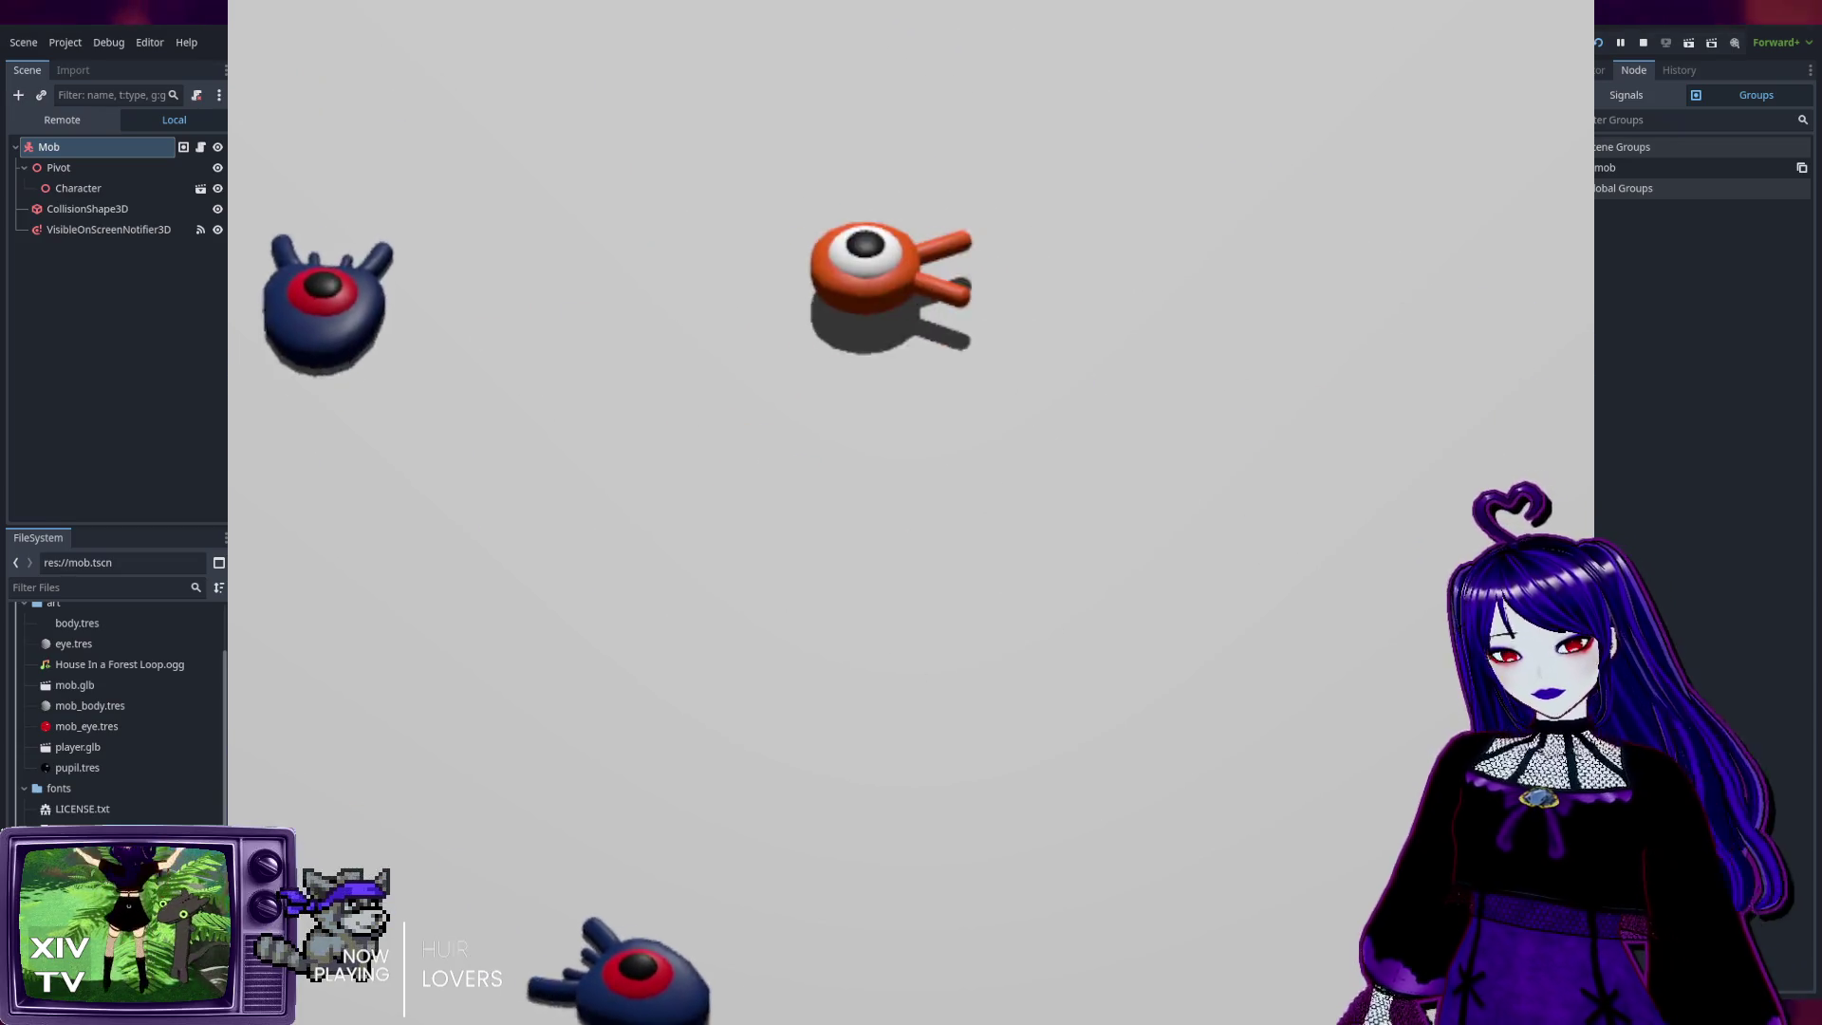
{"action": "key", "text": "Left"}
{"action": "key", "text": "F8"}
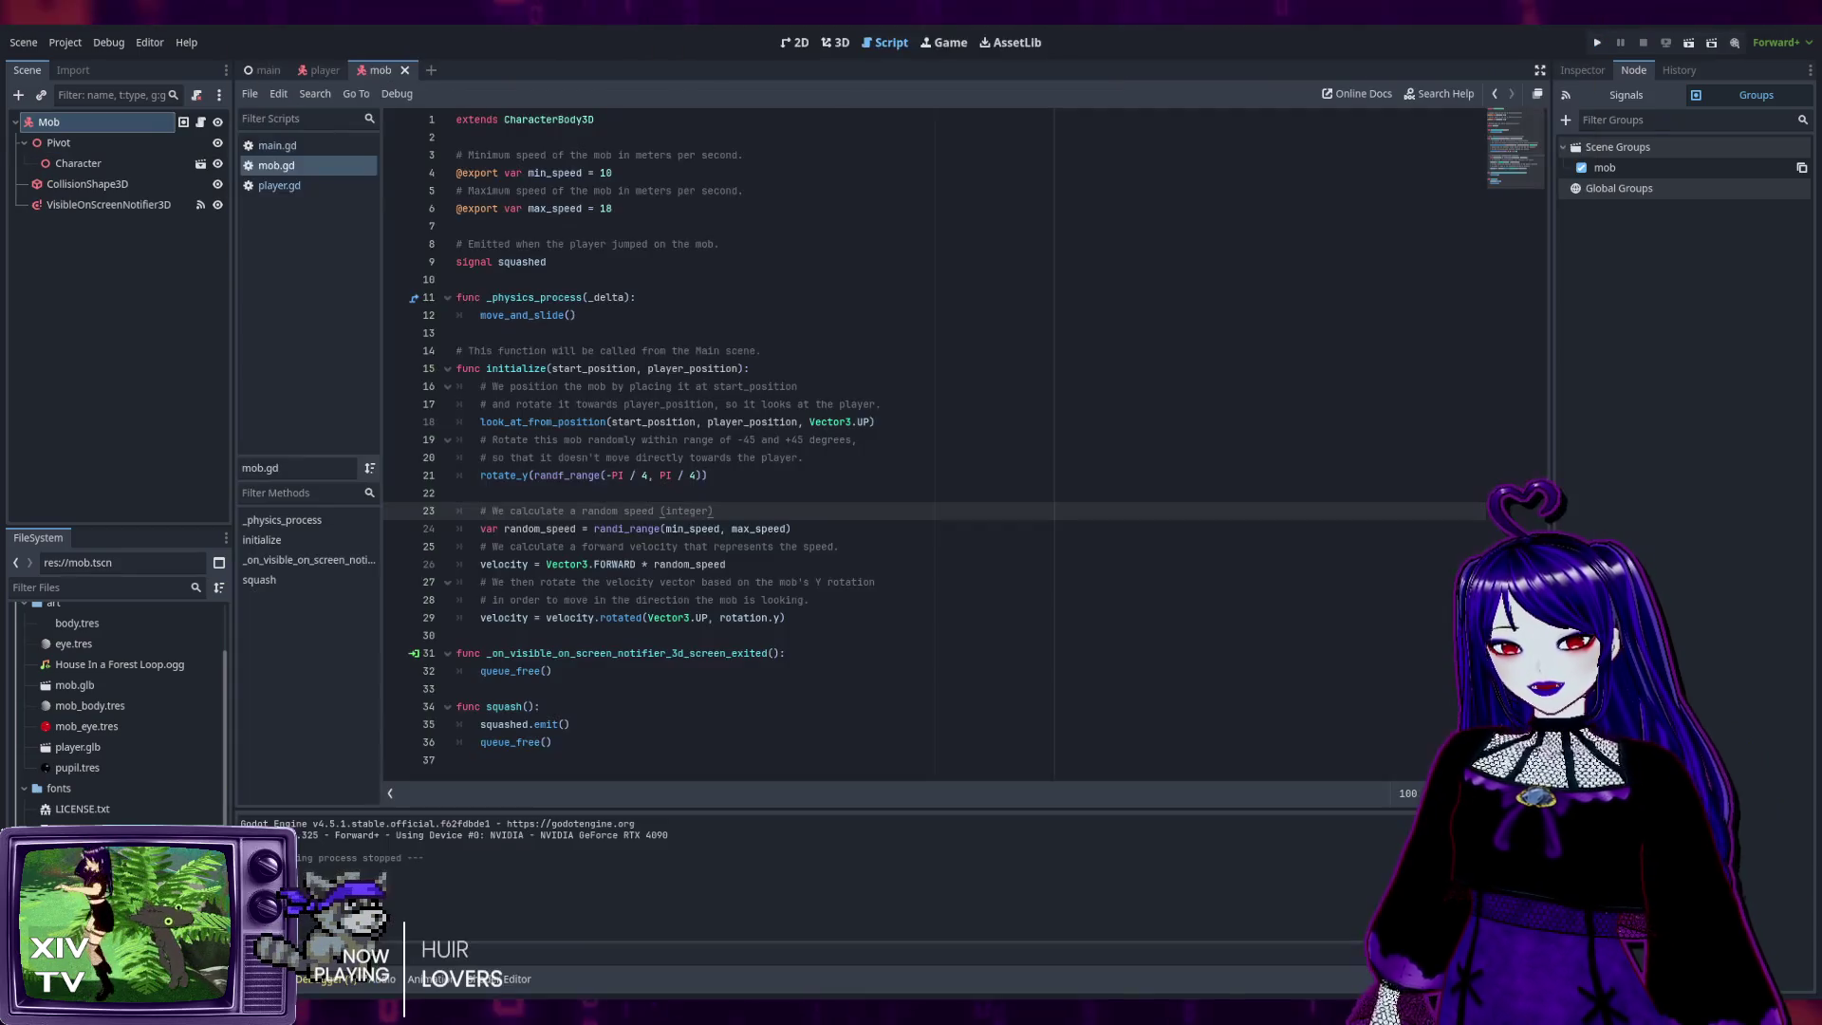